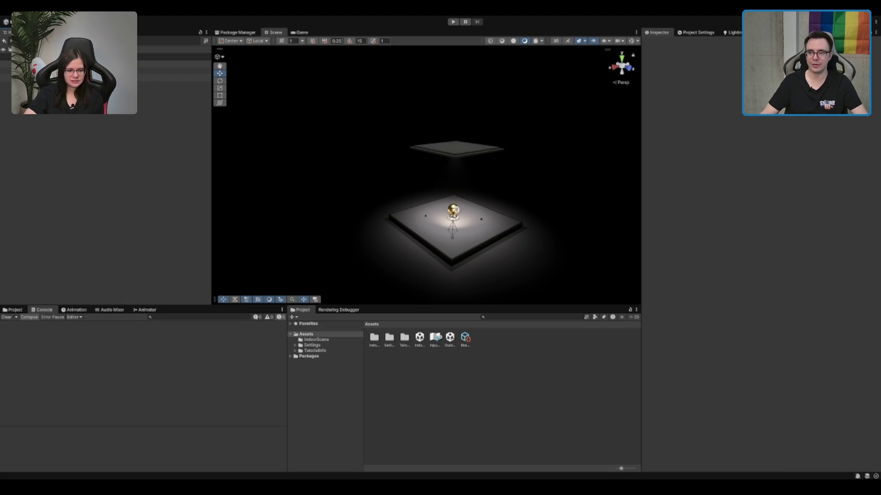
Orbit and zoom in on the platform and ball under the glowing overhead area light, then open Package Manager.
left_click(683, 61)
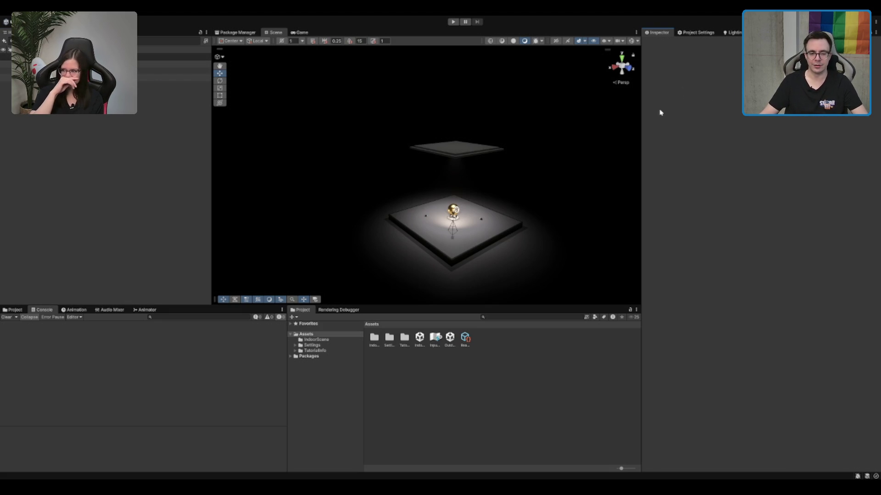
mouse_move(546, 192)
left_mouse_down()
mouse_move(551, 173)
mouse_move(556, 190)
mouse_move(545, 134)
left_mouse_up()
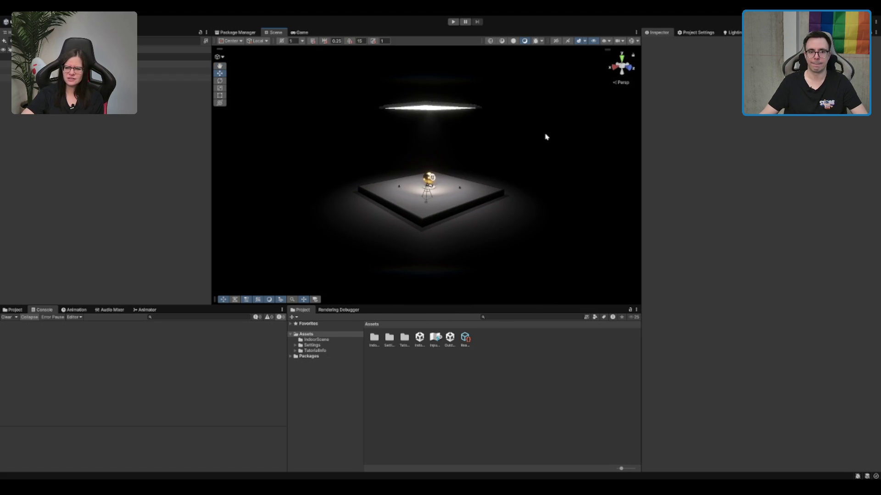
left_click_drag(549, 142, 503, 191)
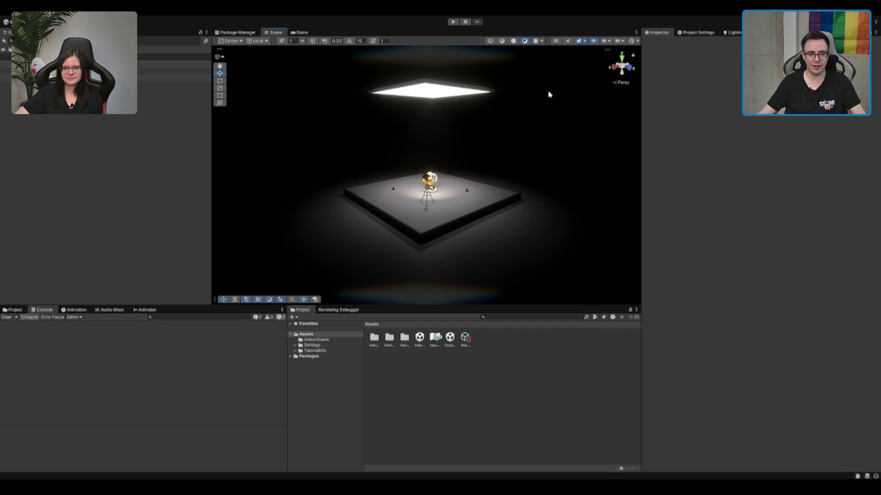
scroll(403, 167, "up", 3)
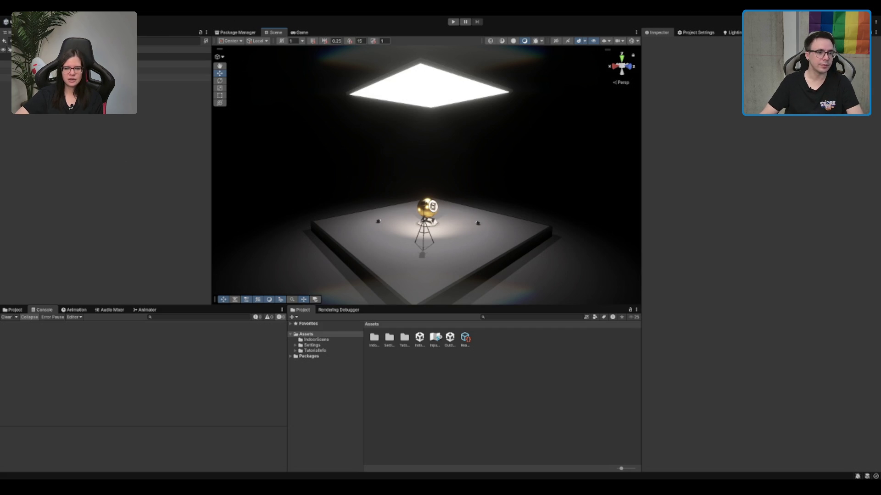
left_click(236, 32)
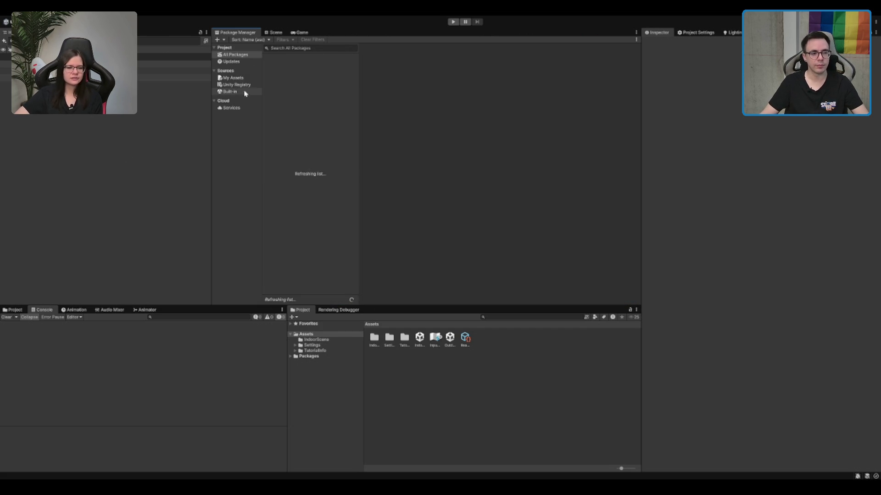
Search the Unity Registry for 'pro' and install ProBuilder 6.0.9.
left_click(236, 85)
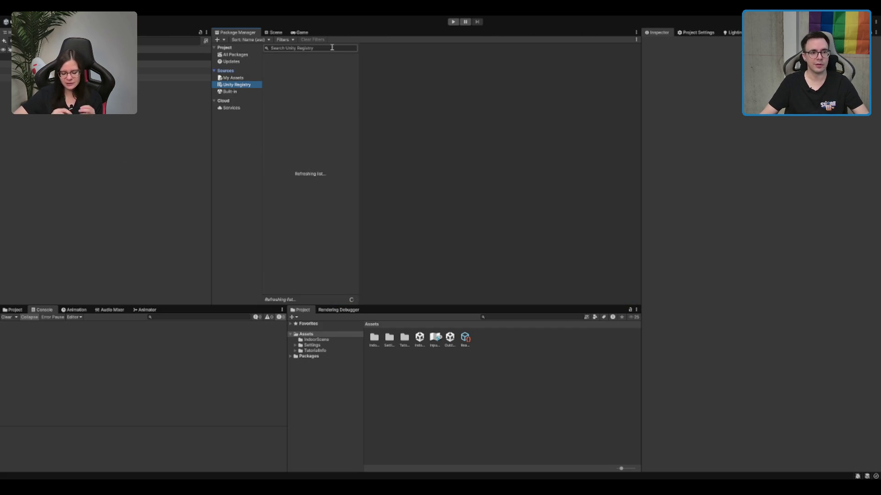
type("pro")
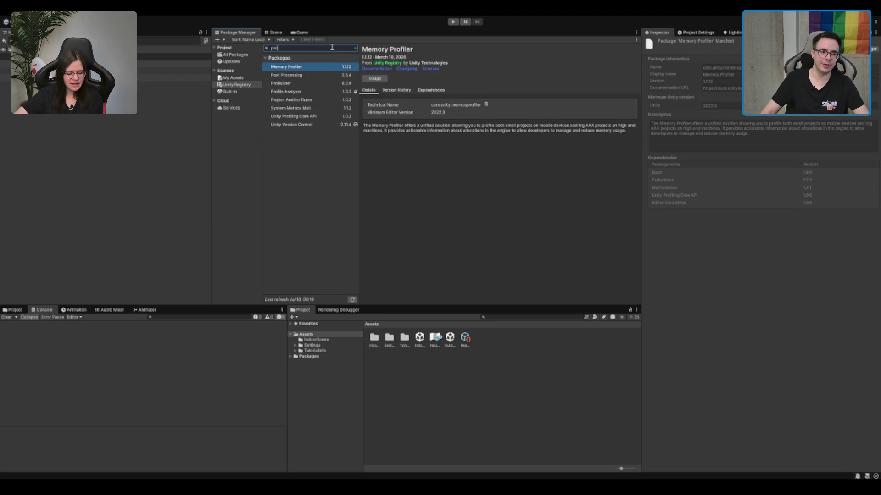
left_click(293, 84)
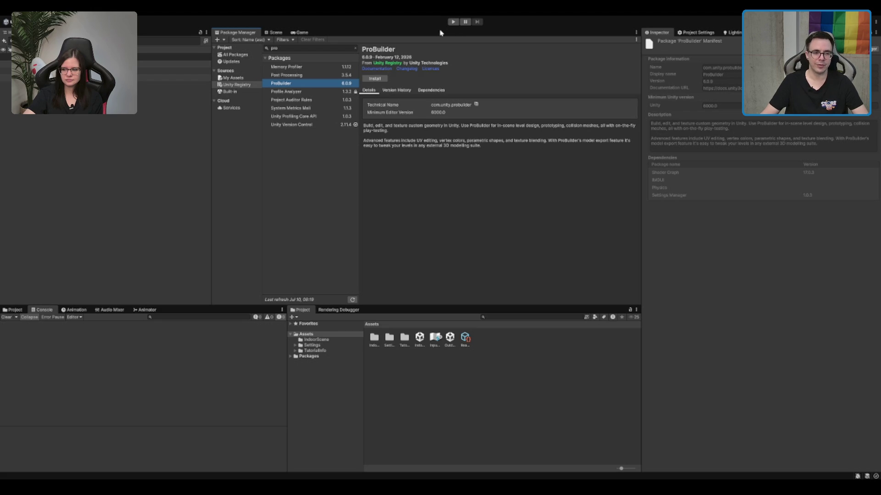
left_click(375, 78)
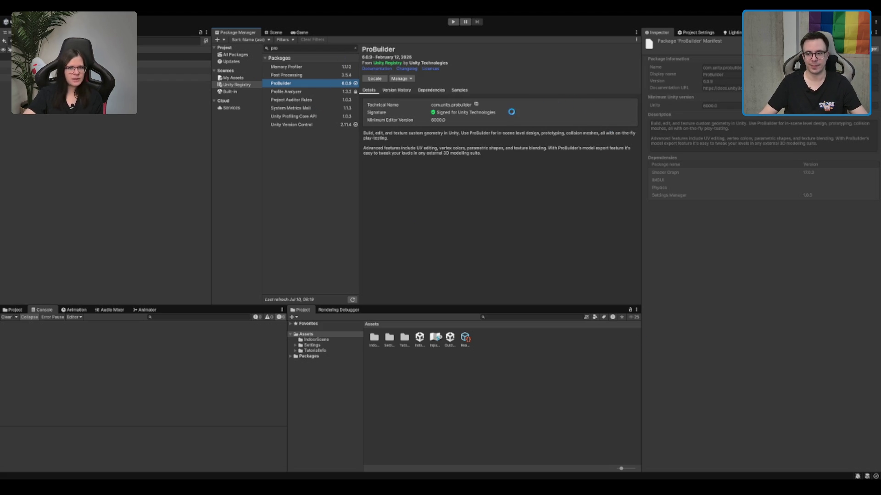
left_click(467, 105)
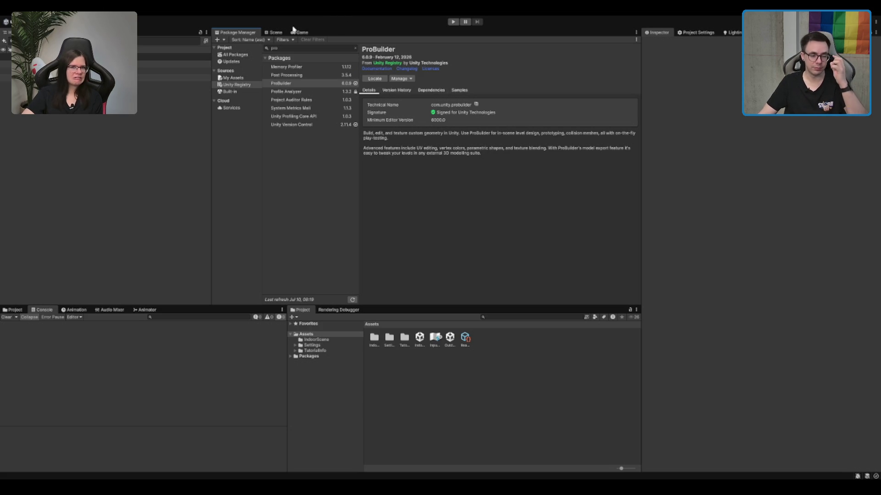
Return to the Scene view in the normal layout, switch to Unlit draw mode, and pull back for an overview.
left_click(276, 33)
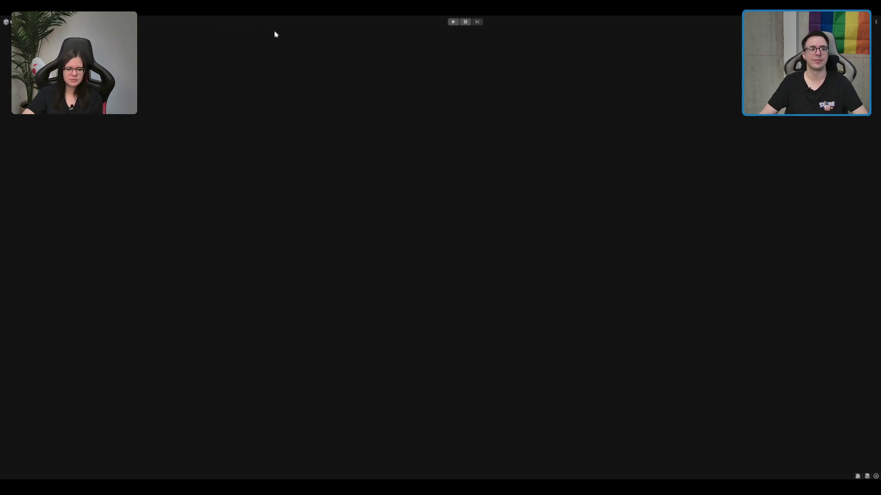
key("shift+space")
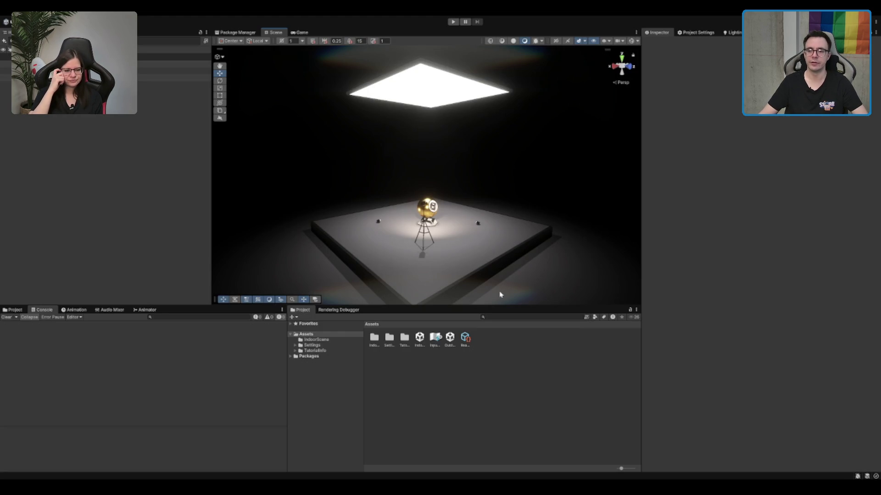
scroll(395, 198, "up", 2)
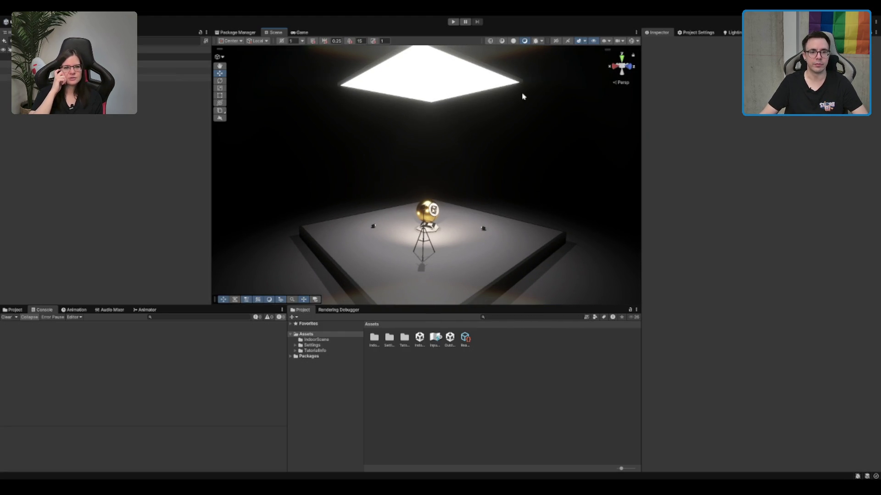
left_click_drag(523, 94, 526, 87)
left_click(514, 40)
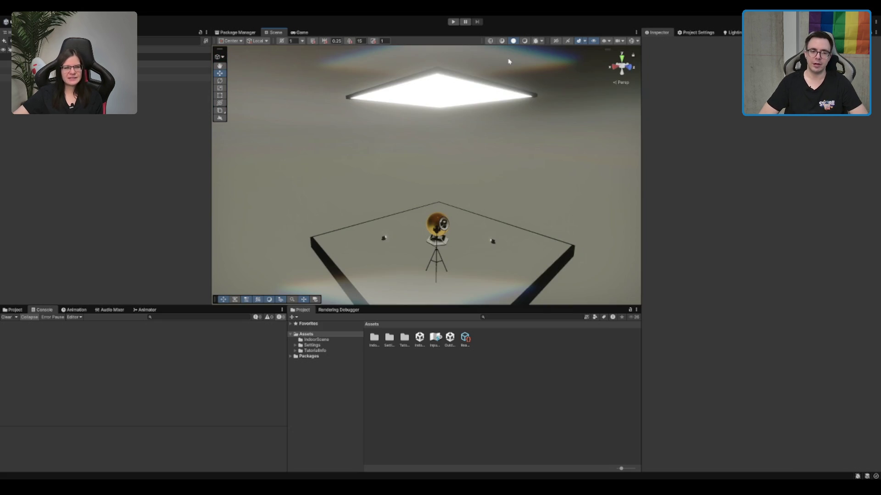
mouse_move(433, 209)
left_mouse_down()
mouse_move(423, 245)
mouse_move(541, 100)
mouse_move(344, 196)
mouse_move(250, 136)
left_mouse_up()
Draw a new ProBuilder cube on the empty floor beside the platform.
left_click(224, 113)
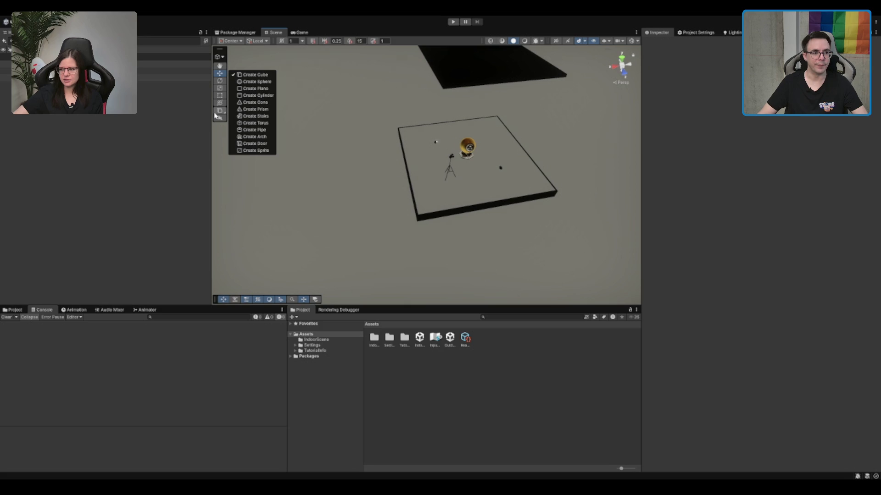
left_click(257, 76)
mouse_move(304, 137)
left_mouse_down()
mouse_move(376, 98)
mouse_move(433, 86)
left_mouse_up()
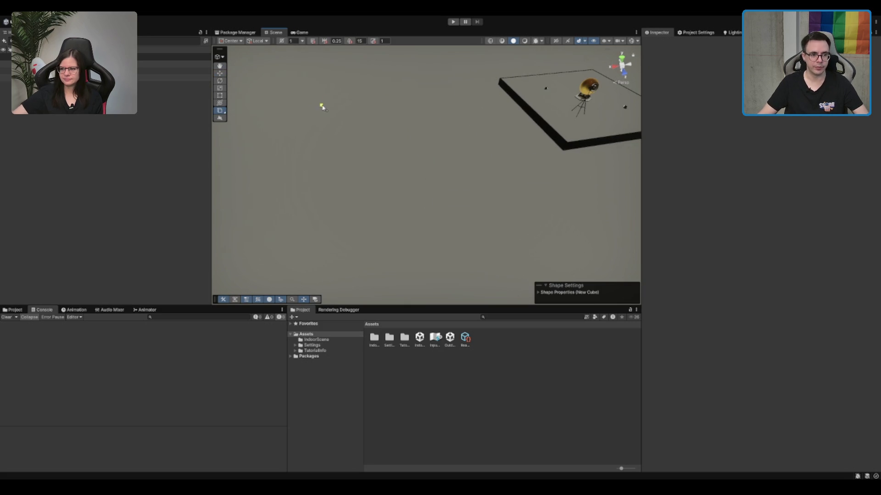
mouse_move(321, 105)
left_mouse_down()
mouse_move(439, 148)
mouse_move(477, 173)
left_mouse_up()
left_click(478, 173)
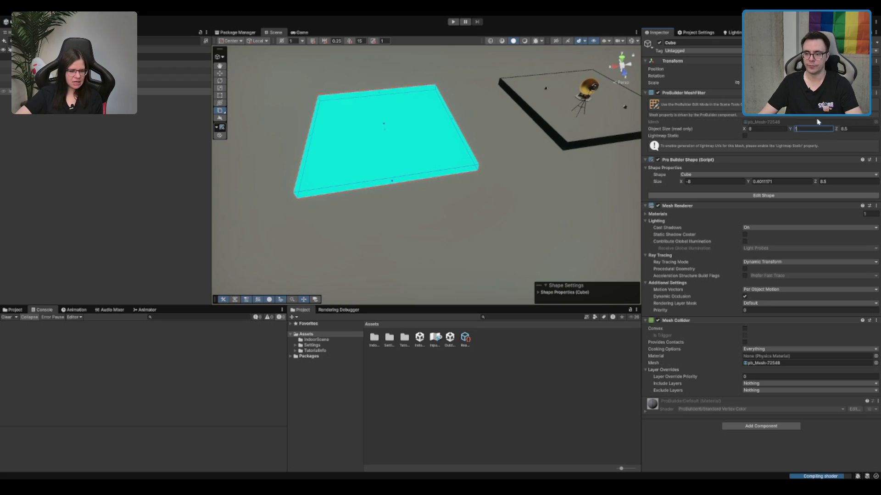
Set the cube's Shape Size X and Z to 10.
left_click(864, 130)
type("10")
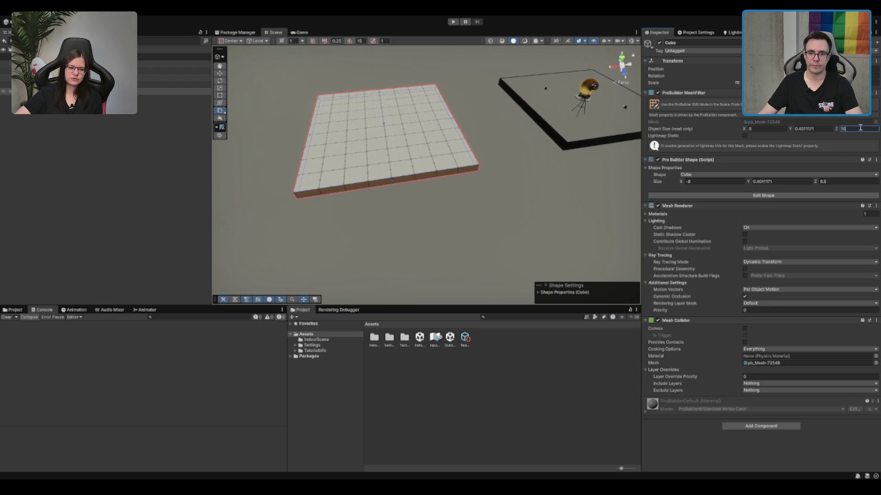
key("Return")
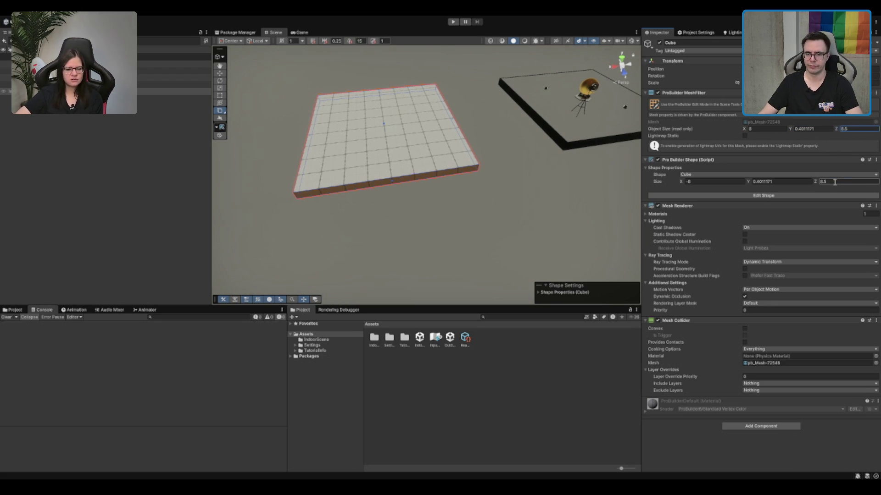
type("10")
left_click(736, 181)
type("10")
left_click(787, 181)
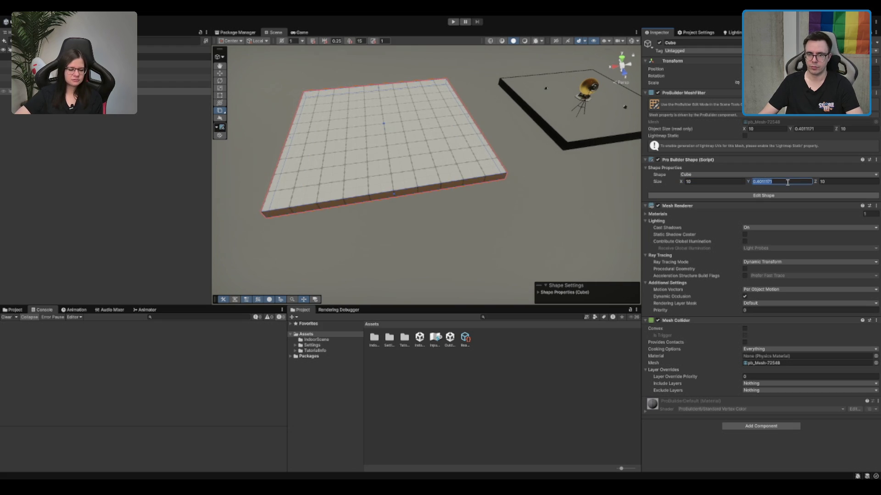
type("10")
key("BackSpace")
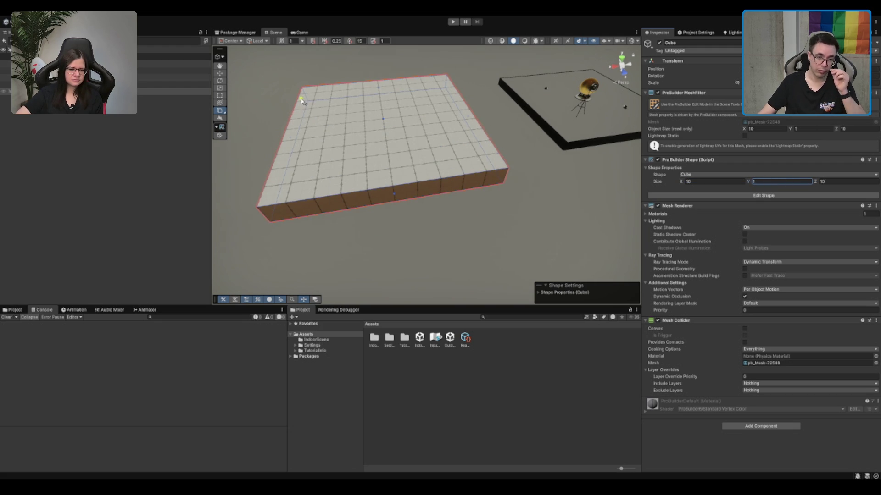
scroll(320, 84, "up", 1)
scroll(319, 84, "down", 1)
scroll(472, 131, "down", 1)
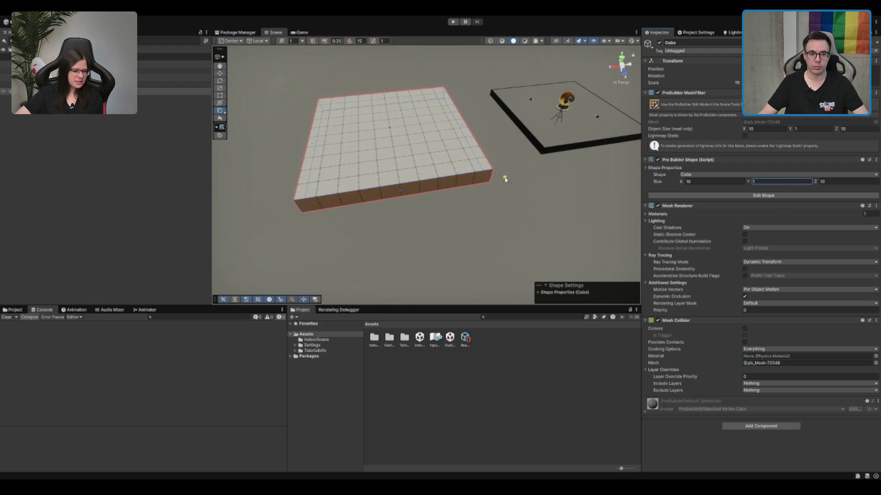
Frame the slab and set its height to 0.5, giving a 10 × 0.5 × 10 floor.
key("w")
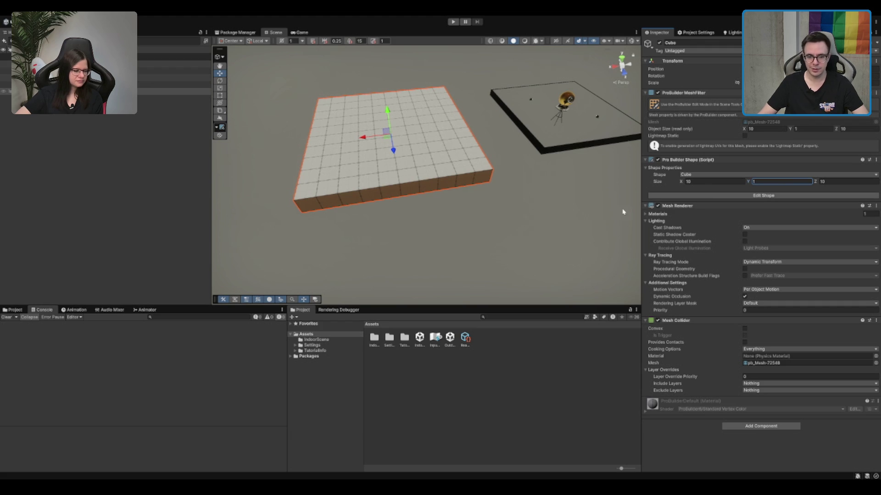
scroll(471, 135, "up", 2)
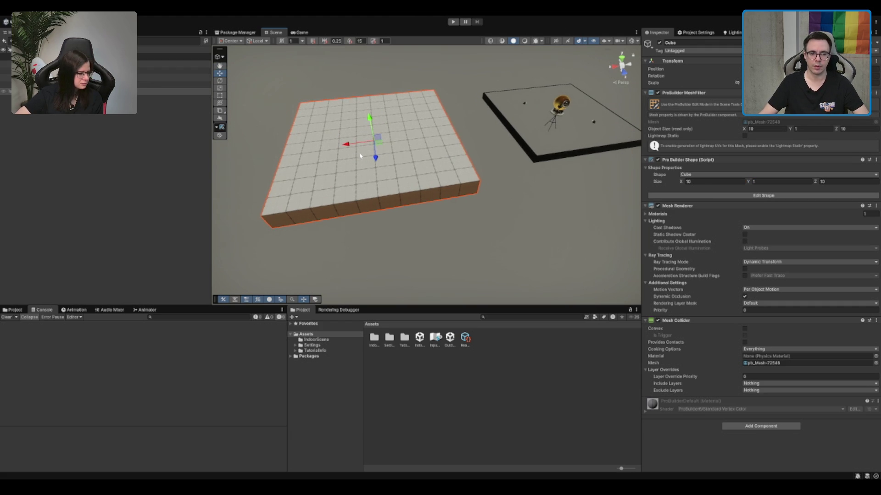
key("f")
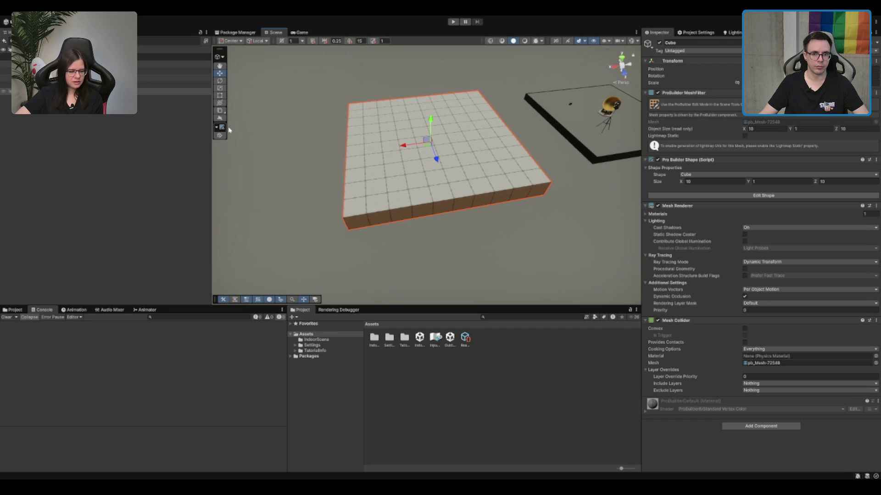
left_click(826, 130)
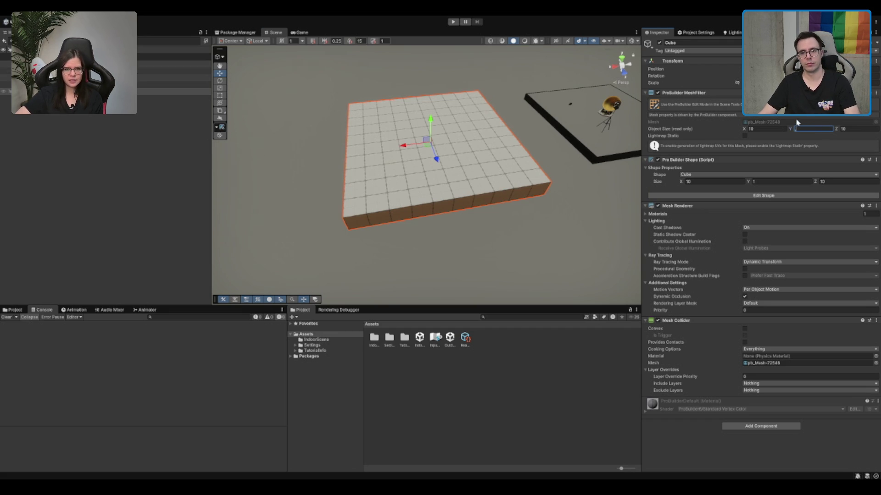
type("1")
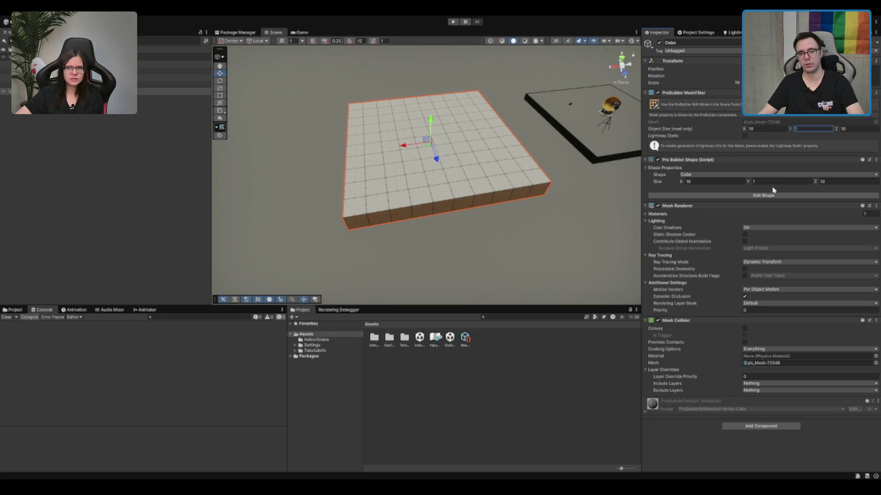
left_click(776, 188)
type("0.5")
left_click(727, 94)
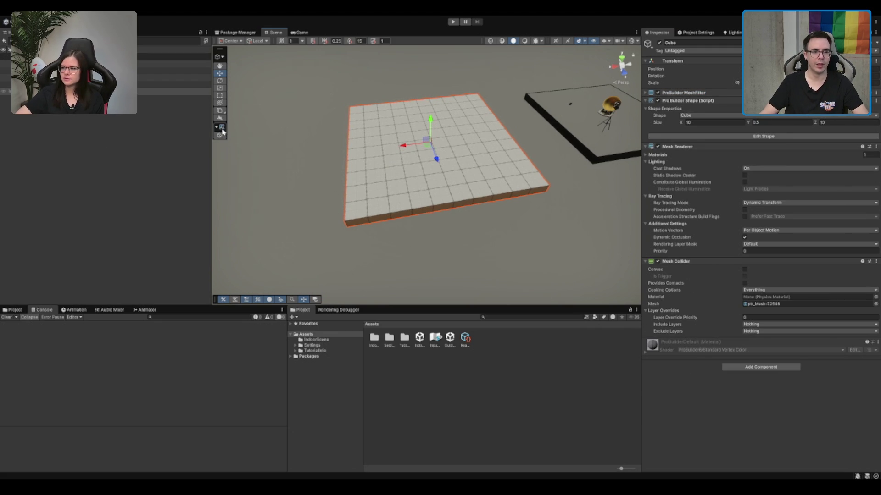
left_click(221, 136)
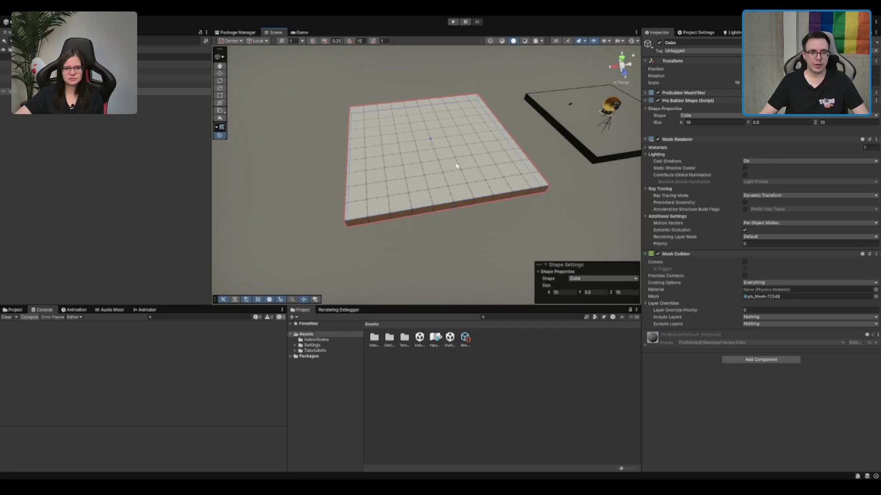
Draw an upright cube at the floor corner and name it Wall_01.
left_click(220, 111)
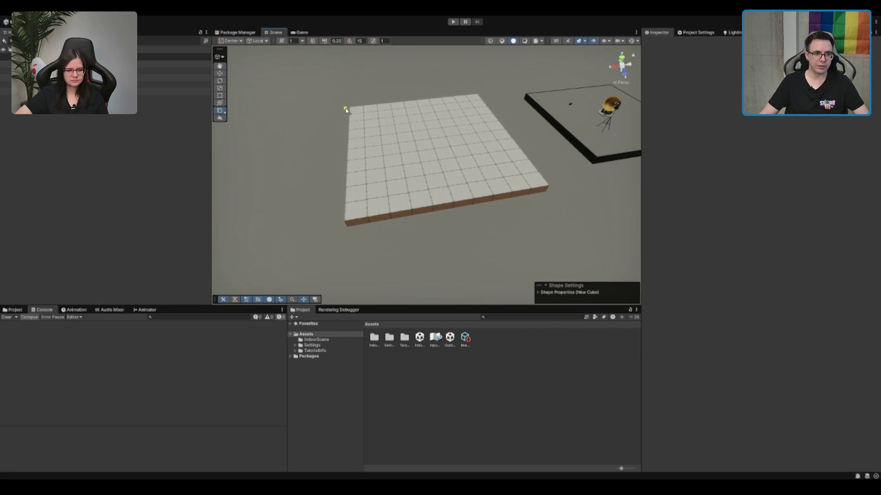
mouse_move(346, 109)
left_mouse_down()
mouse_move(373, 150)
mouse_move(373, 202)
mouse_move(363, 219)
left_mouse_up()
left_click(356, 155)
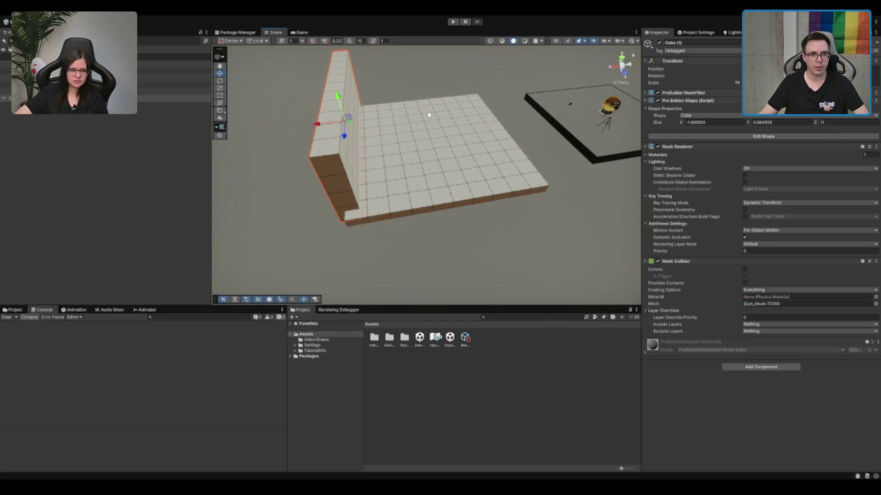
left_click(678, 42)
type("WALL")
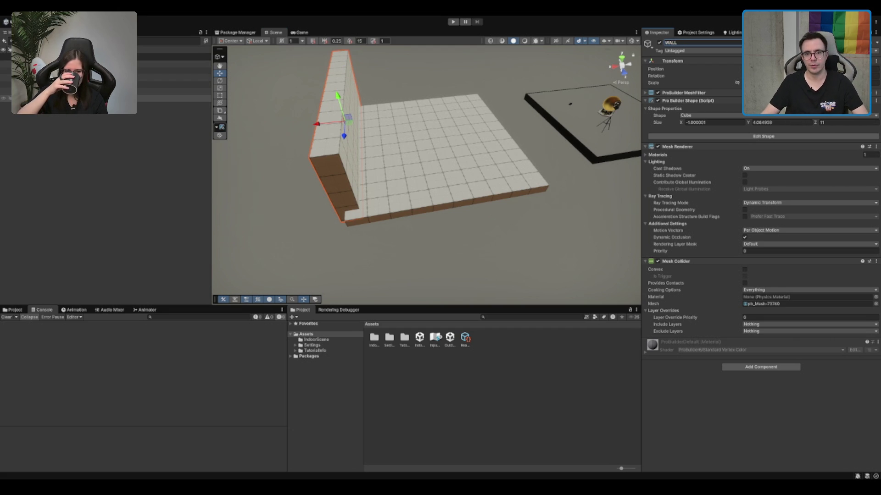
key("BackSpace")
key("BackSpace")
key("BackSpace")
type("all")
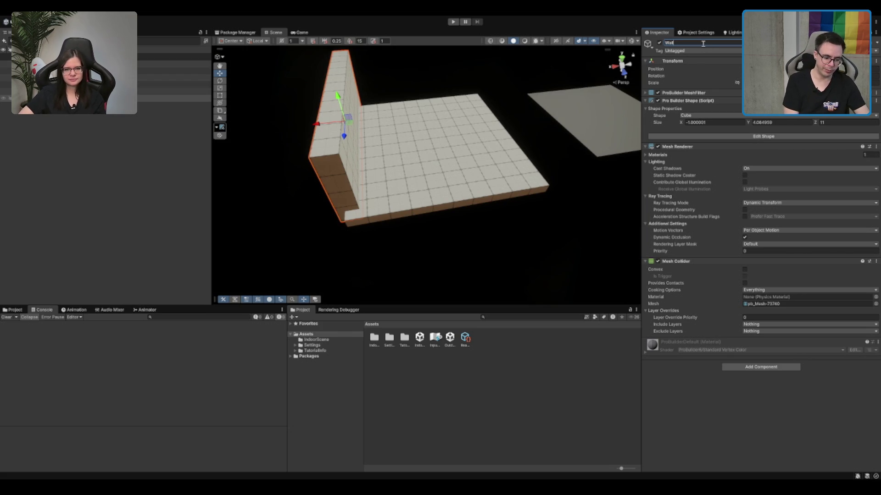
type("_01")
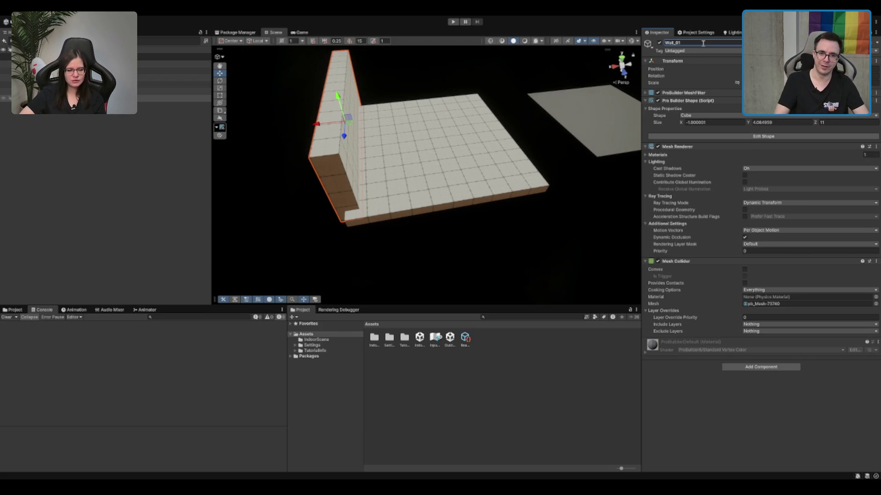
type("f")
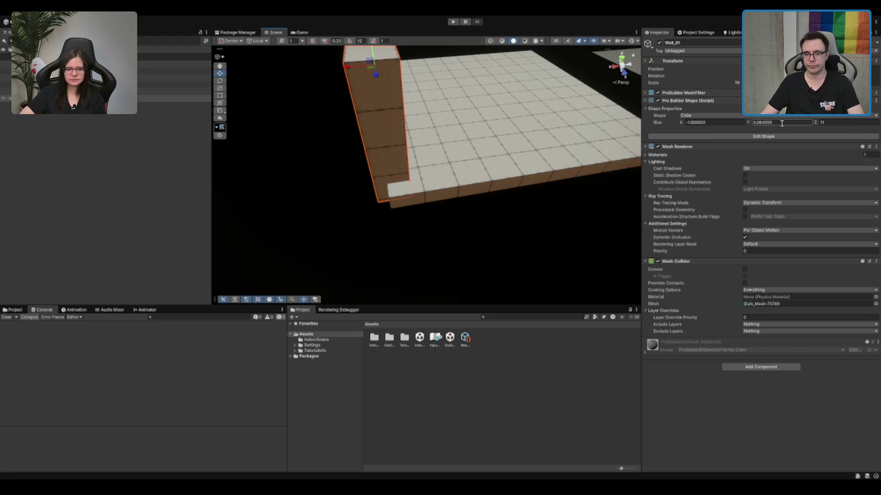
Size Wall_01 to 0.25 × 5 × 10 and duplicate it.
left_click(781, 123)
type(".25")
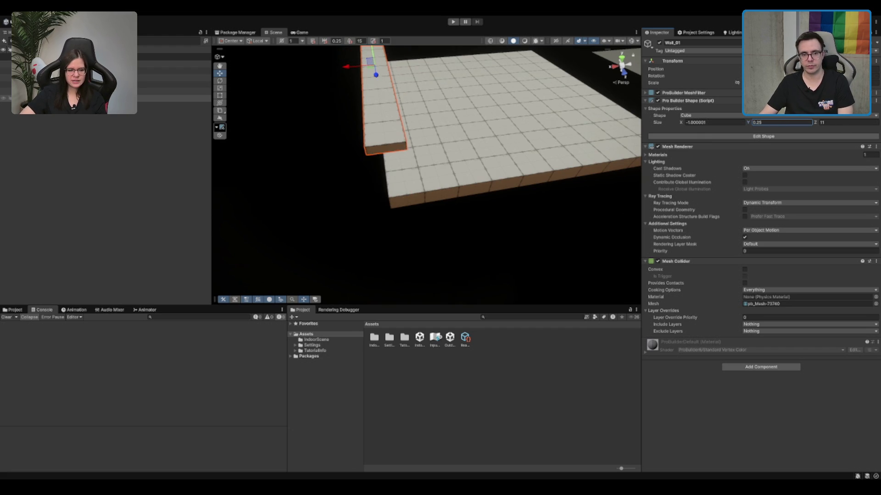
type("5")
key("shift+Tab")
type(".25")
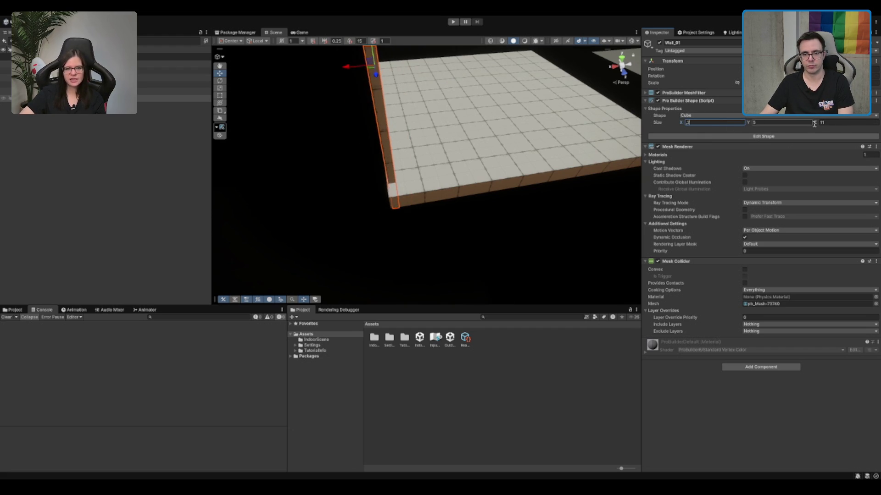
left_click(852, 124)
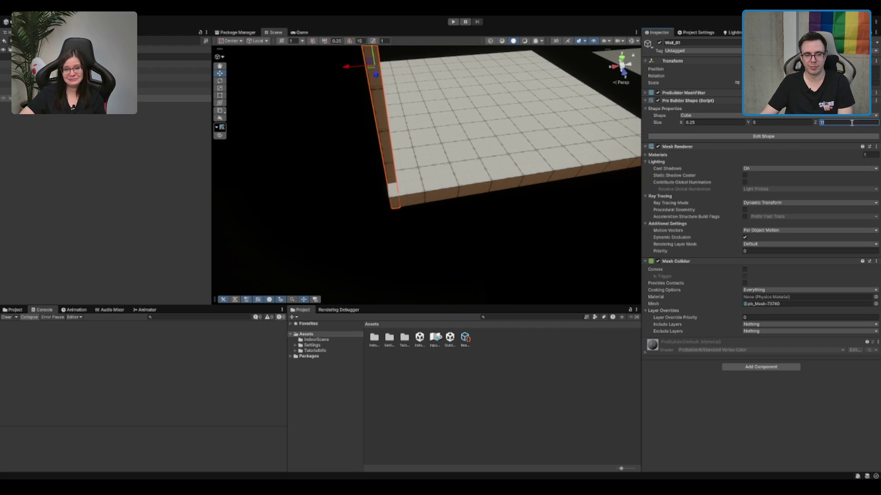
key("Return")
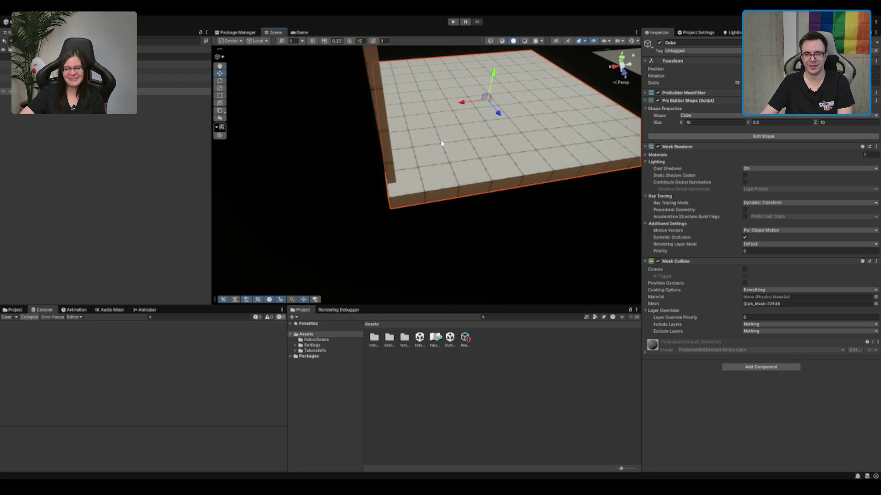
type("10")
key("Return")
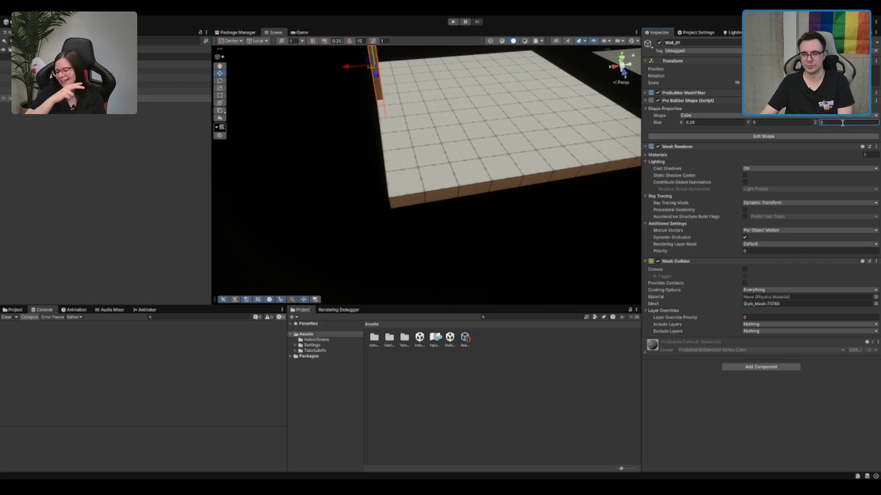
mouse_move(353, 156)
left_mouse_down()
mouse_move(321, 133)
mouse_move(346, 118)
mouse_move(494, 115)
left_mouse_up()
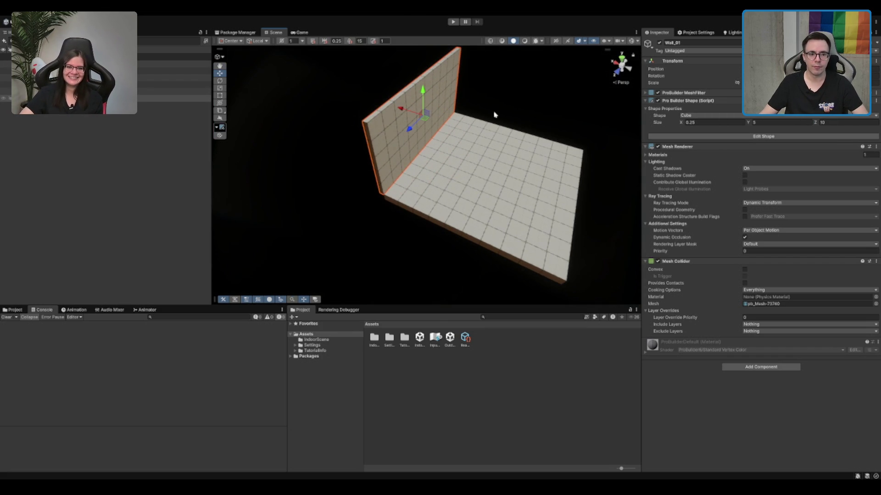
key("ctrl+d")
Rotate the wall copies 90° and move them onto the floor's other edges.
key("e")
mouse_move(437, 125)
left_mouse_down()
mouse_move(359, 157)
mouse_move(440, 180)
mouse_move(358, 198)
mouse_move(439, 213)
mouse_move(399, 171)
mouse_move(492, 147)
mouse_move(442, 177)
mouse_move(442, 122)
left_mouse_up()
key("w")
key("ctrl+d")
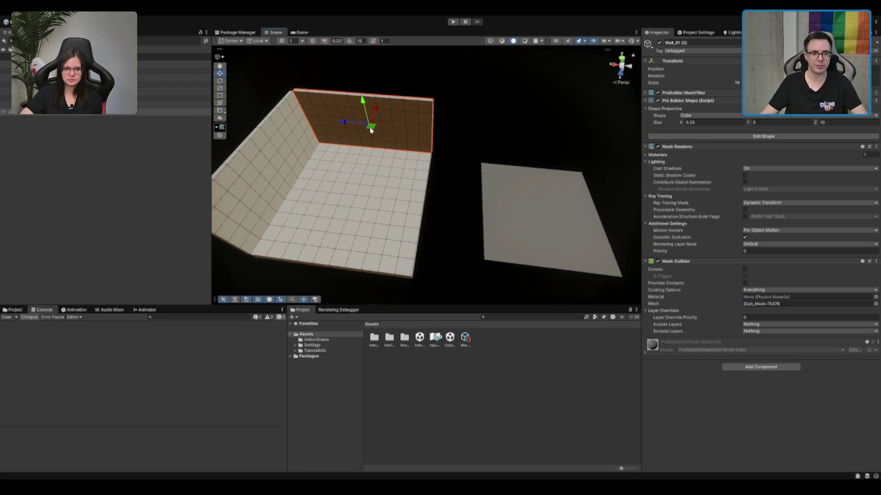
left_click(284, 151)
mouse_move(275, 160)
left_mouse_down()
mouse_move(314, 112)
mouse_move(457, 118)
left_mouse_up()
key("ctrl+z")
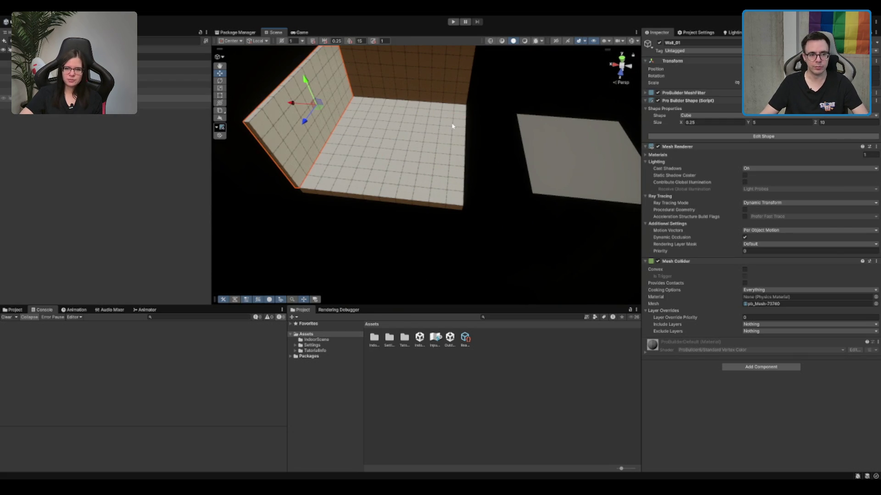
key("ctrl+z")
mouse_move(293, 104)
left_mouse_down()
mouse_move(456, 112)
mouse_move(437, 151)
mouse_move(223, 143)
left_mouse_up()
Duplicate the floor slab and raise the copy to form the ceiling.
left_click(416, 152)
key("ctrl+d")
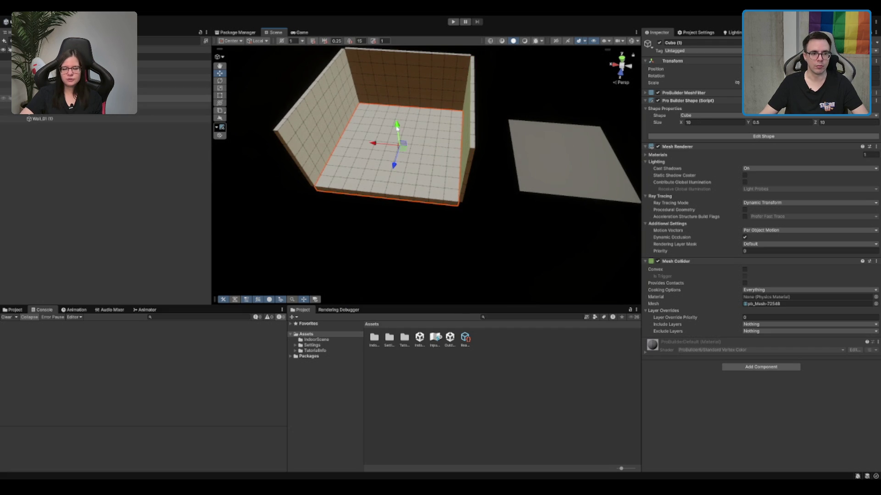
left_click_drag(396, 129, 379, 62)
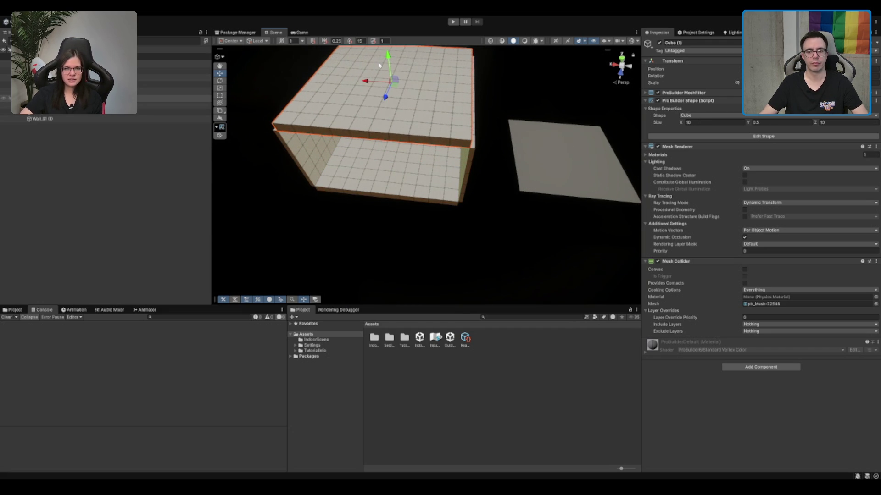
mouse_move(390, 98)
left_mouse_down()
mouse_move(427, 142)
mouse_move(468, 98)
left_mouse_up()
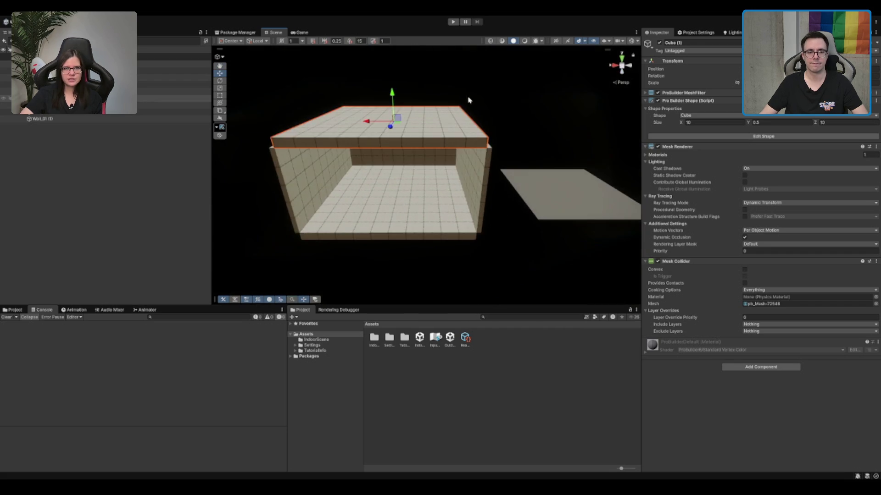
scroll(467, 98, "up", 5)
mouse_move(458, 183)
left_mouse_down()
mouse_move(470, 263)
mouse_move(497, 177)
left_mouse_up()
scroll(498, 177, "down", 3)
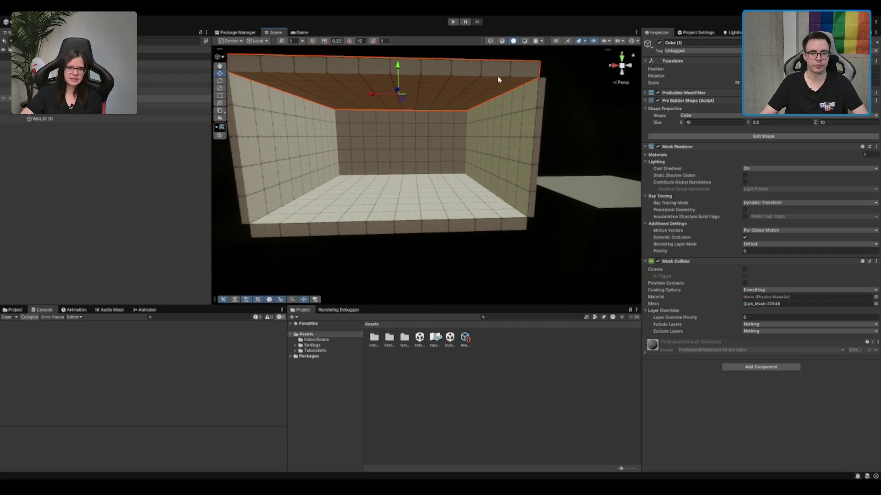
Turn scene lighting back on and orbit around the room toward the lit floor.
scroll(550, 108, "up", 5)
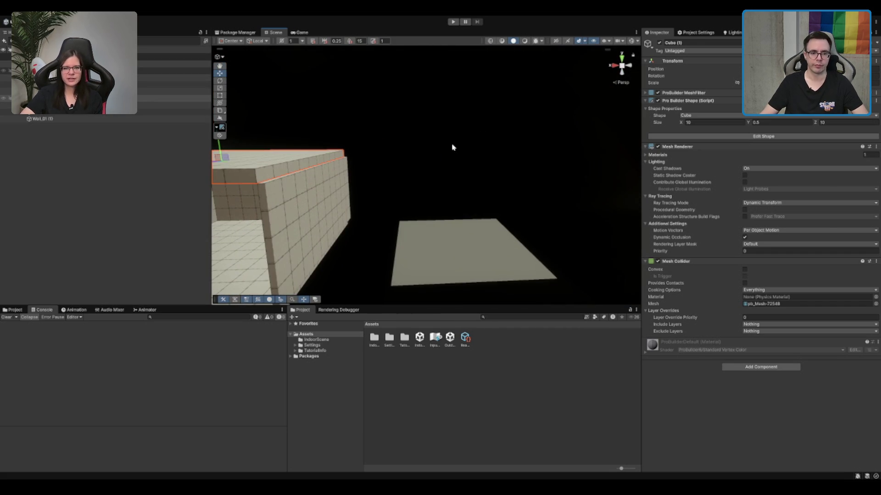
mouse_move(453, 147)
left_mouse_down()
mouse_move(500, 110)
mouse_move(525, 55)
mouse_move(488, 167)
mouse_move(510, 69)
left_mouse_up()
left_click(525, 41)
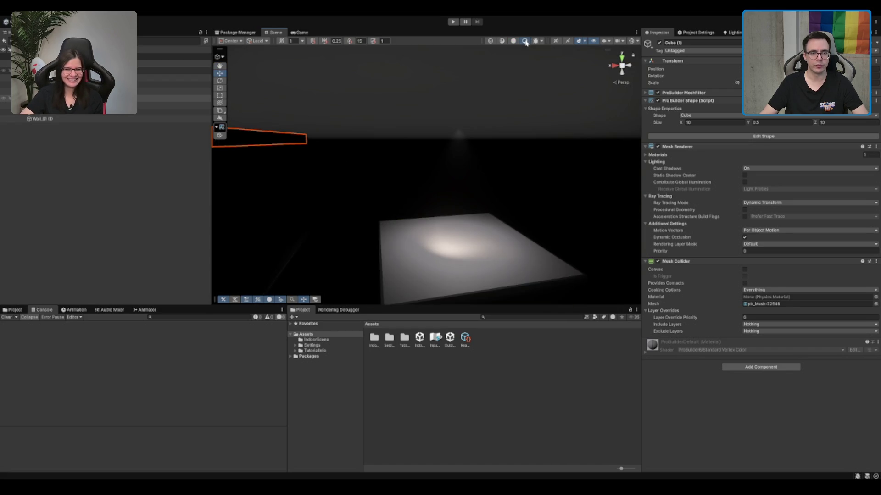
left_click_drag(416, 163, 488, 133)
left_click(505, 348)
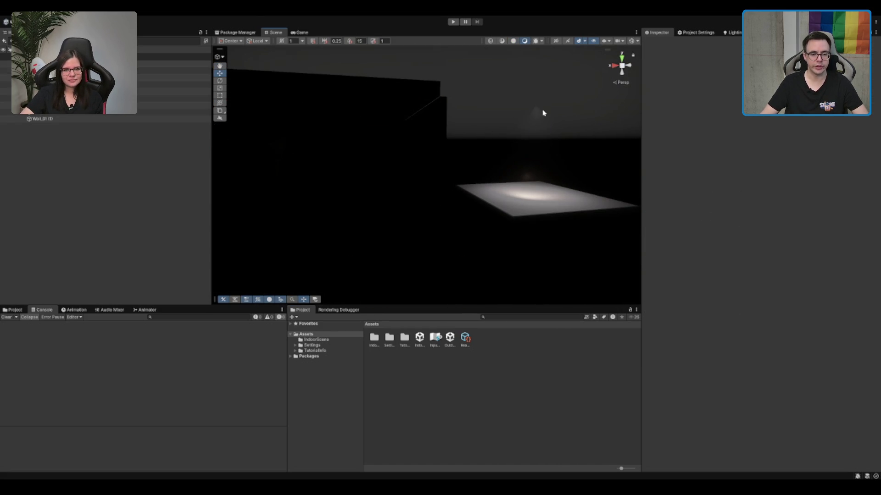
left_click_drag(542, 113, 287, 173)
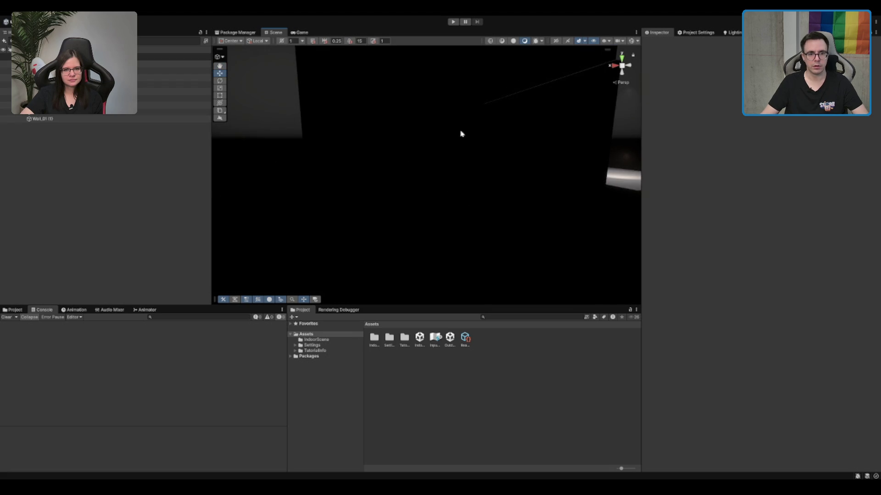
left_click_drag(460, 133, 448, 146)
mouse_move(492, 124)
left_mouse_down()
mouse_move(446, 136)
mouse_move(551, 131)
left_mouse_up()
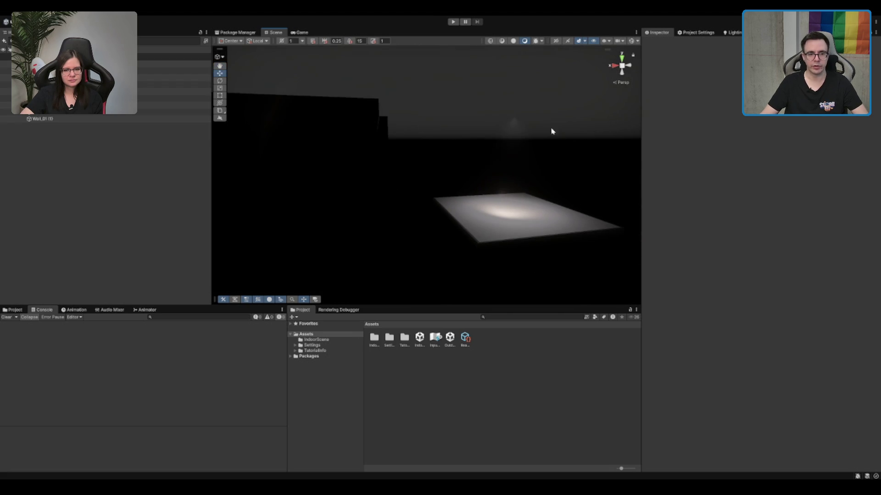
mouse_move(469, 92)
left_mouse_down()
mouse_move(513, 152)
mouse_move(472, 164)
mouse_move(353, 91)
left_mouse_up()
Delete the old spotlit sample objects in the Hierarchy and select the ceiling.
left_click(92, 71)
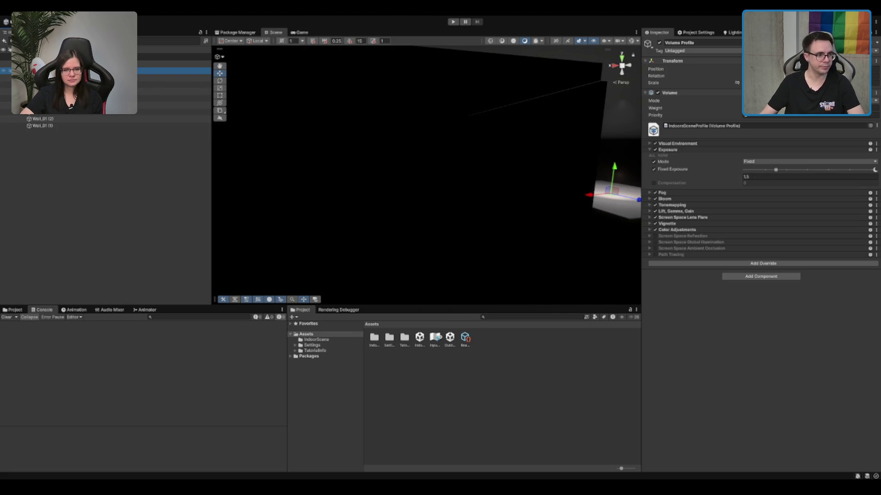
key("ctrl+z")
key("ctrl+z")
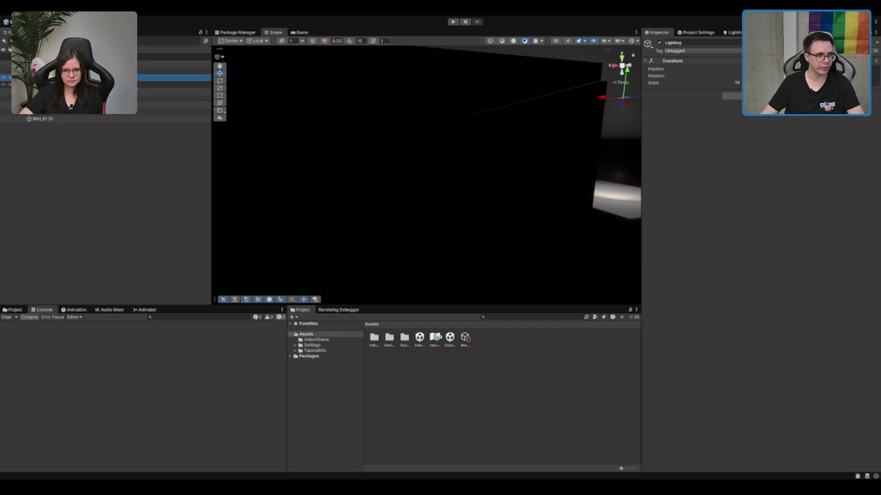
left_click(174, 78)
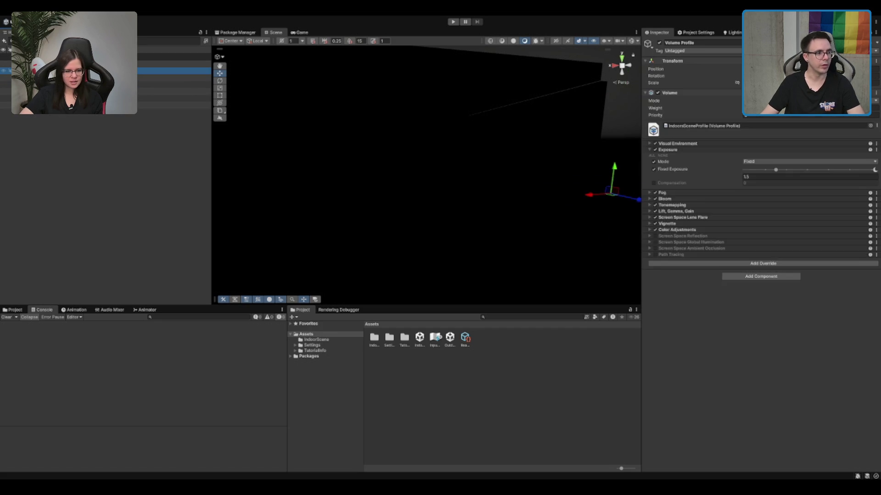
left_click(174, 71)
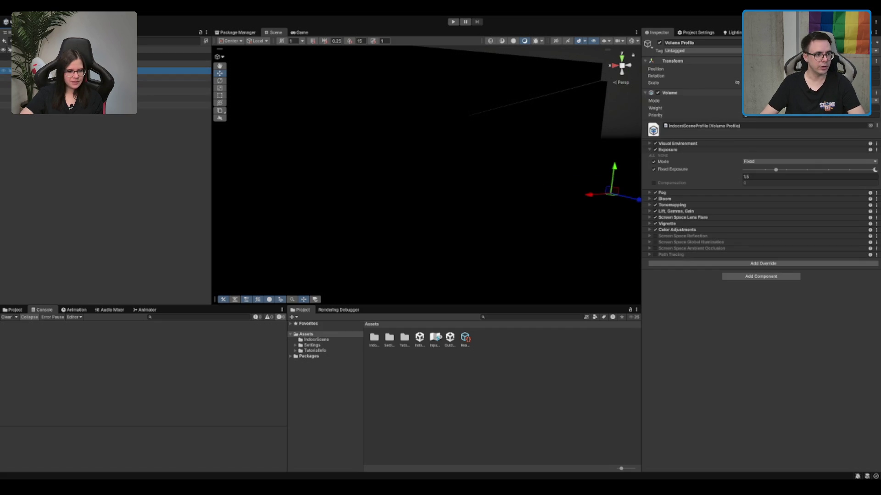
left_click(174, 84)
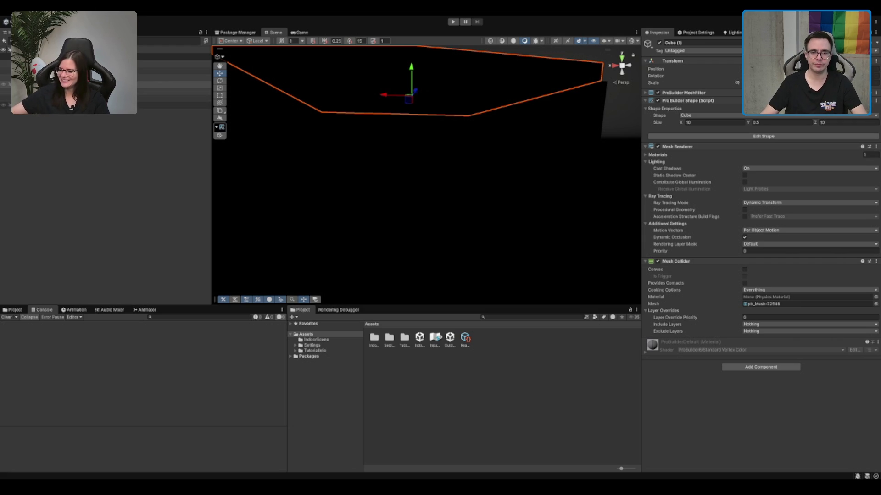
Frame the ceiling, select side wall Wall_01 (1), and switch to solid shading.
double_click(115, 85)
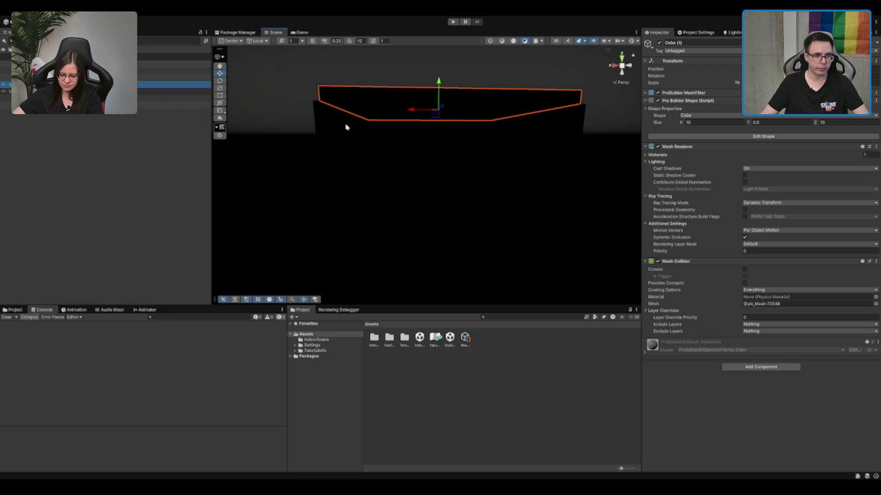
left_click(425, 146)
scroll(425, 150, "up", 1)
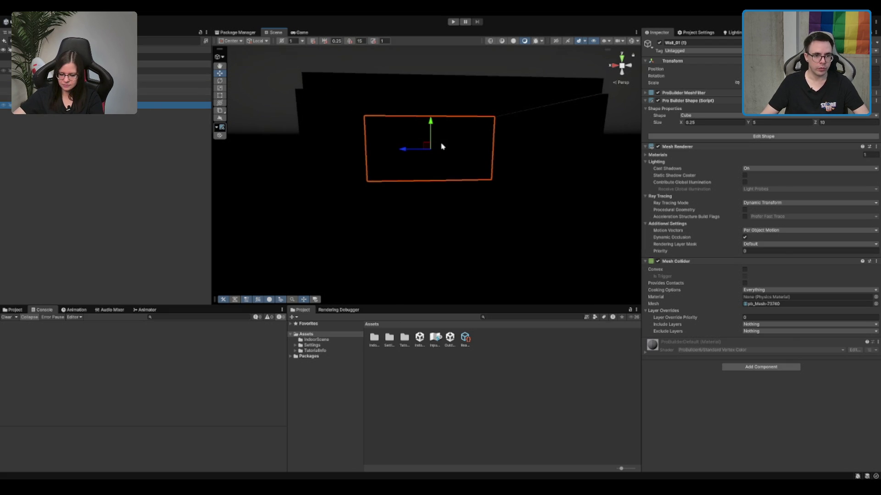
left_click(513, 41)
scroll(419, 98, "down", 5)
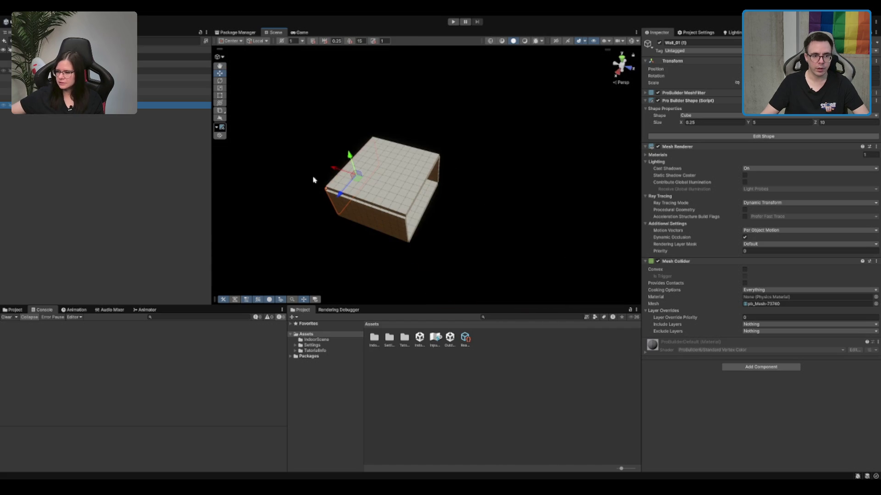
Duplicate the wall, vertex-snap it flush to the box front, and set its Z size to 3.
key("ctrl+d")
left_click_drag(336, 173, 440, 203)
key("f")
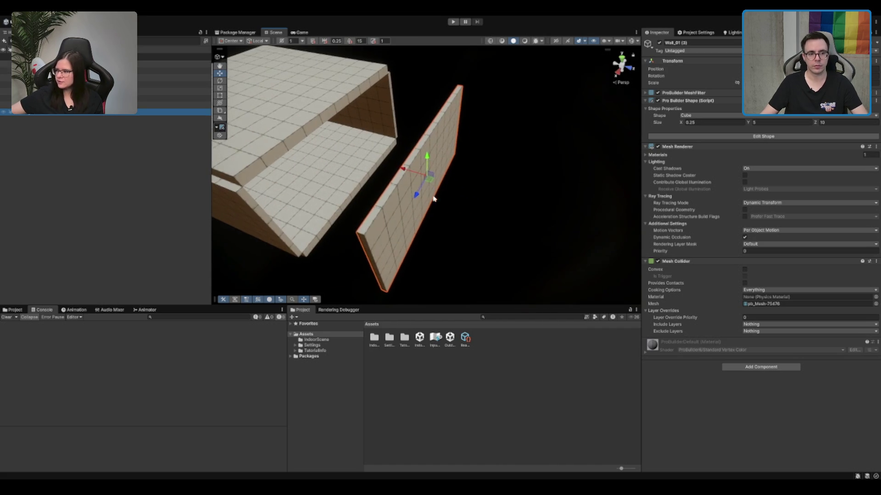
key("v")
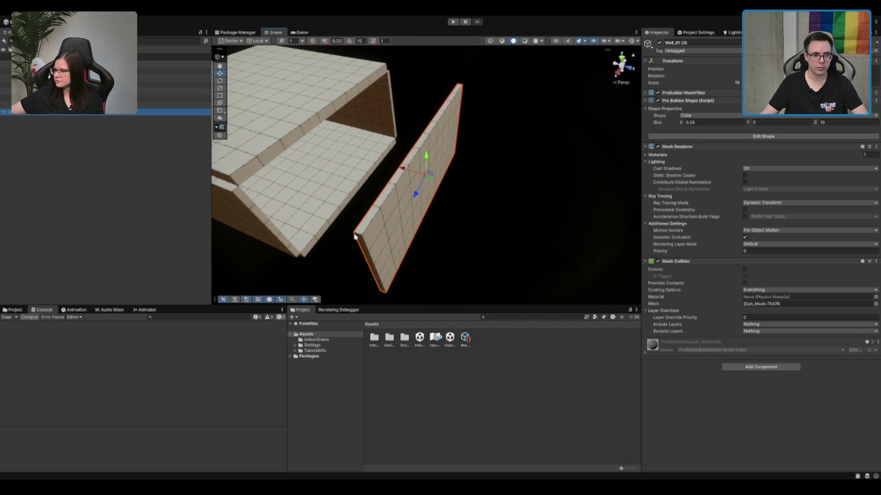
left_click_drag(353, 233, 271, 196)
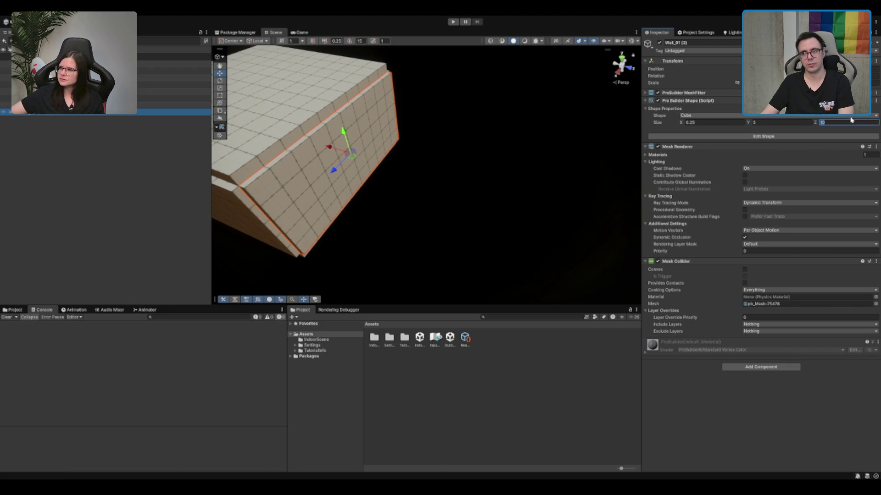
type("3")
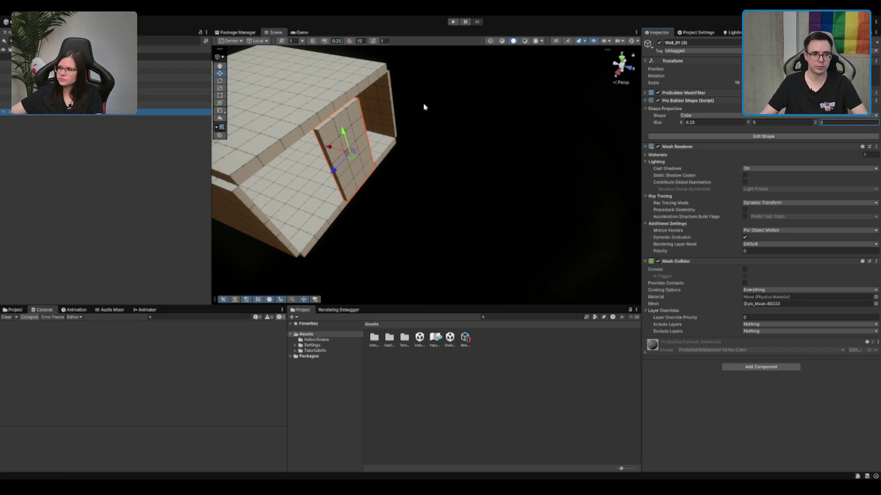
Duplicate the short 0.25 × 5 × 3 panel for the other side of the doorway.
mouse_move(424, 107)
left_mouse_down()
mouse_move(446, 72)
mouse_move(443, 118)
mouse_move(353, 123)
mouse_move(434, 99)
left_mouse_up()
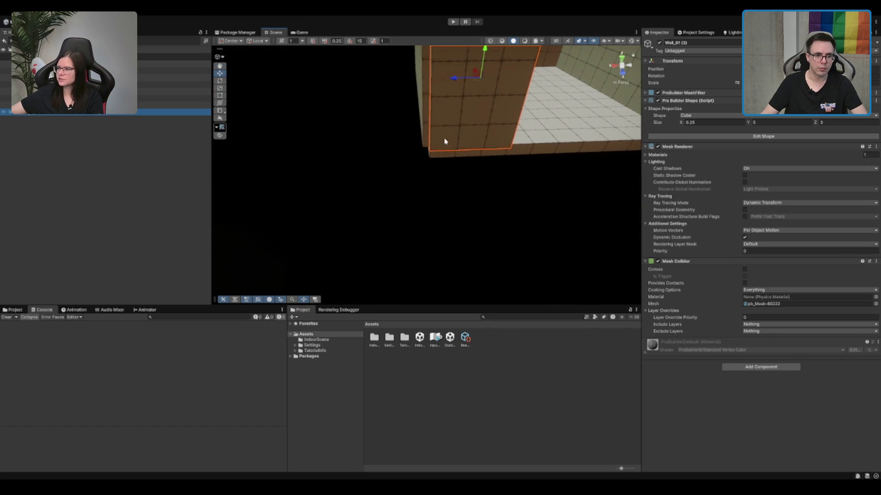
mouse_move(445, 141)
left_mouse_down()
mouse_move(447, 133)
mouse_move(537, 138)
mouse_move(498, 146)
mouse_move(475, 139)
mouse_move(544, 99)
mouse_move(280, 128)
mouse_move(442, 134)
left_mouse_up()
key("ctrl+d")
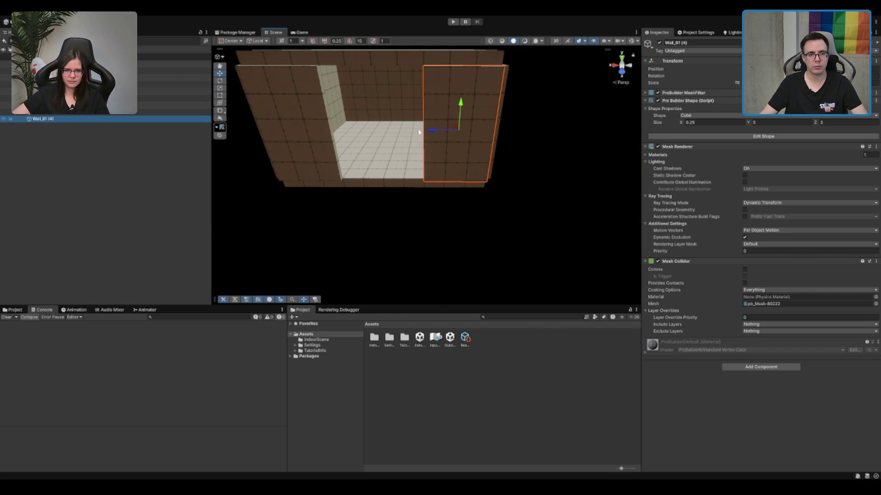
scroll(412, 143, "up", 2)
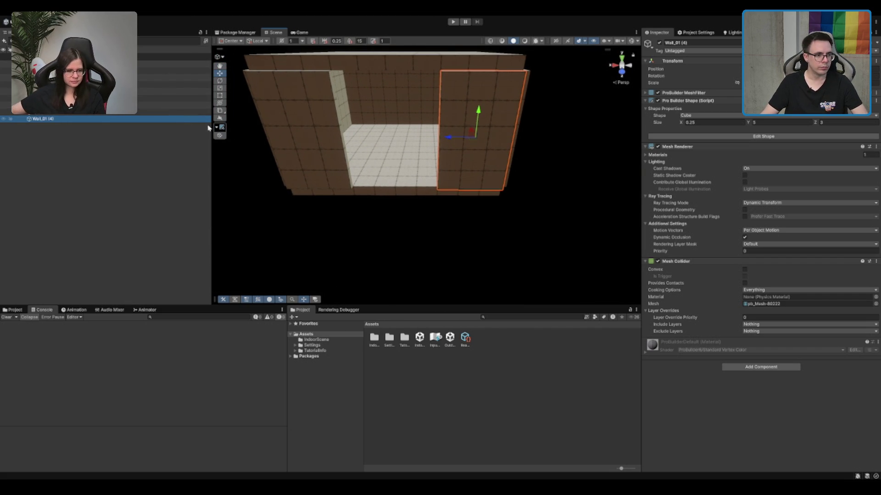
Draw a ProBuilder Door shape in the front wall gap.
left_click(222, 111)
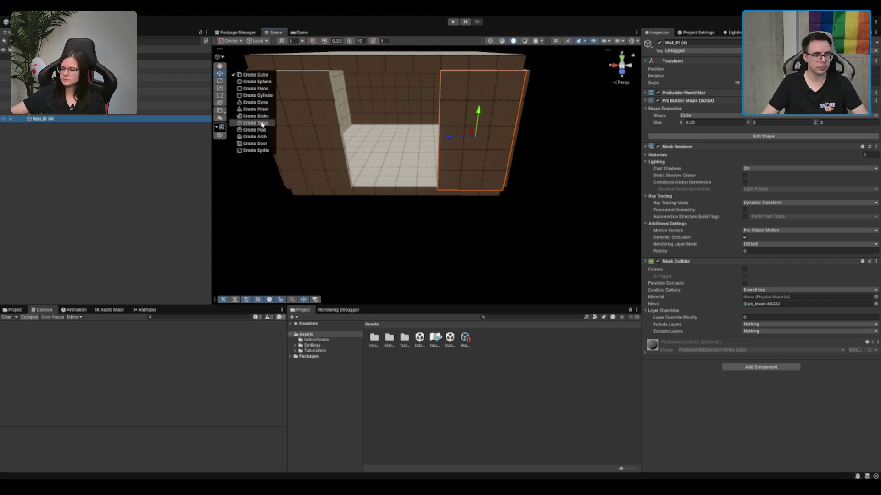
left_click(255, 144)
left_click_drag(384, 164, 434, 173)
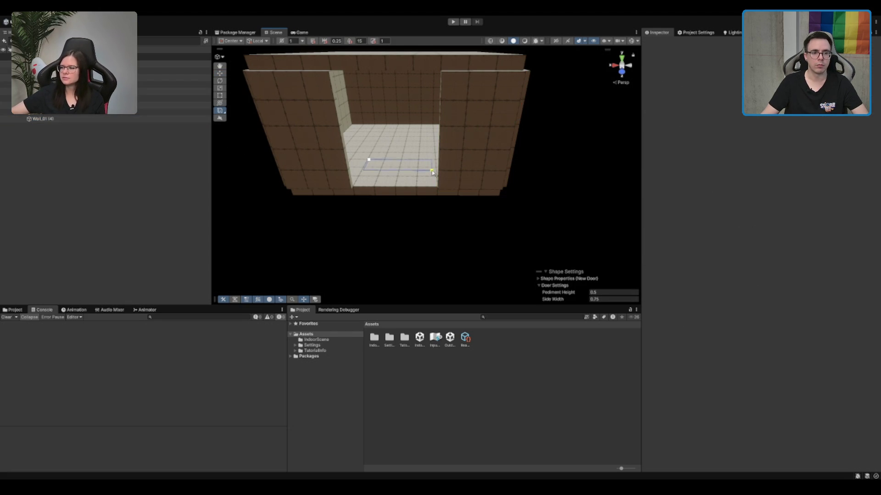
left_click(423, 91)
Set the door's size to X 4, Y 5, Z 0.25.
left_click(779, 123)
type("5")
left_click(842, 122)
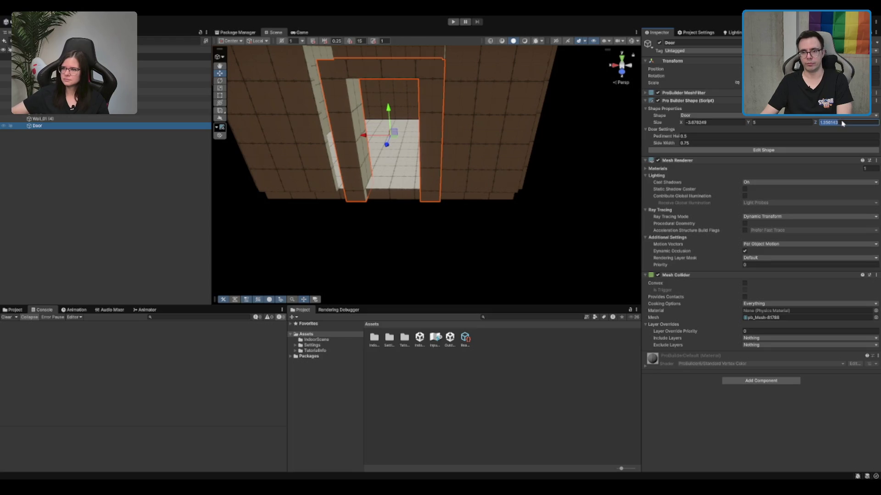
type("45")
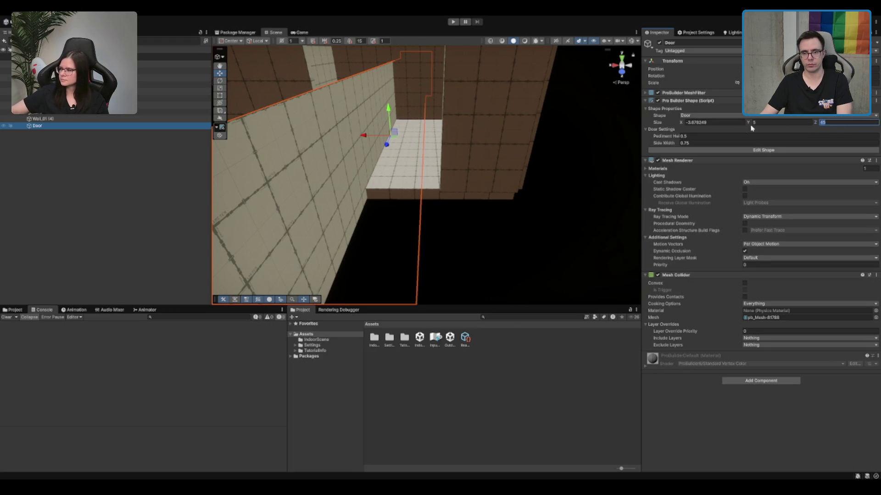
key("BackSpace")
key("BackSpace")
type("0.25")
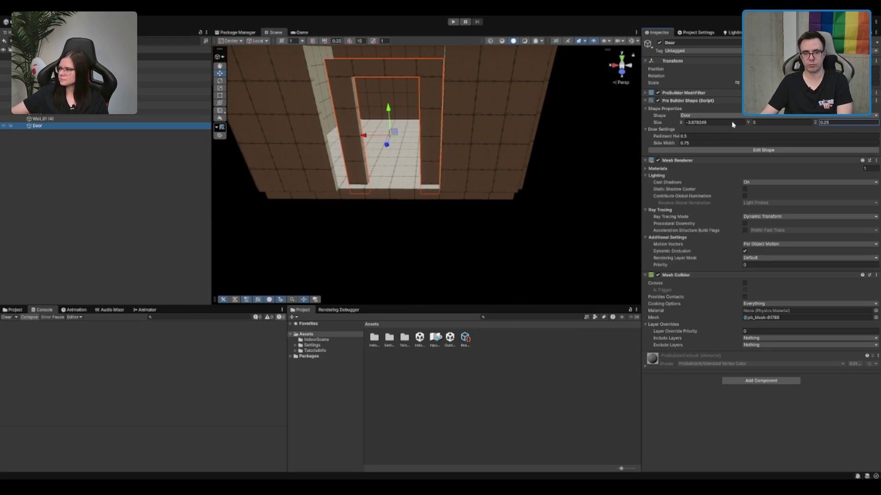
left_click(732, 123)
type("1")
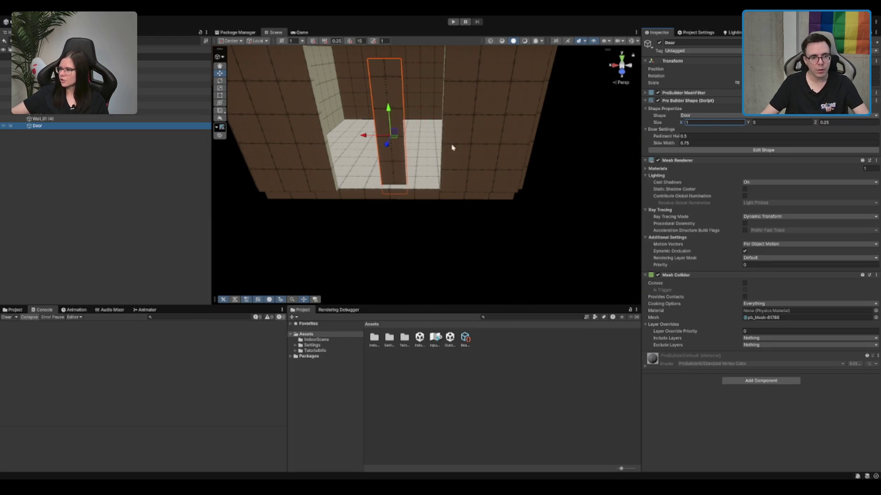
key("BackSpace")
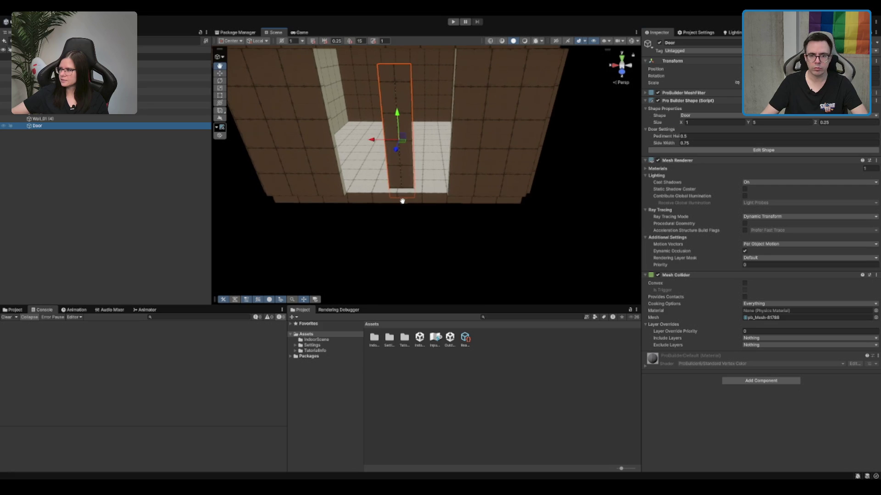
type("4")
Frame the door and orbit out to check it fills the front doorway.
scroll(377, 213, "up", 3)
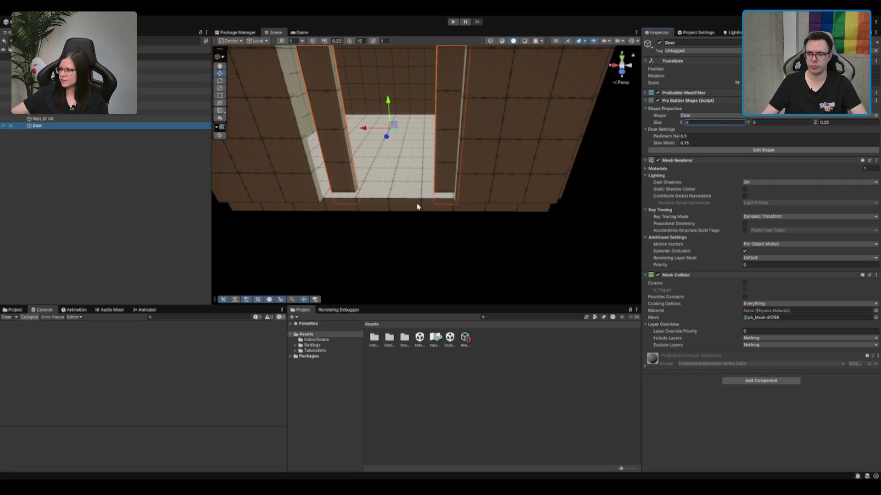
scroll(418, 206, "up", 3)
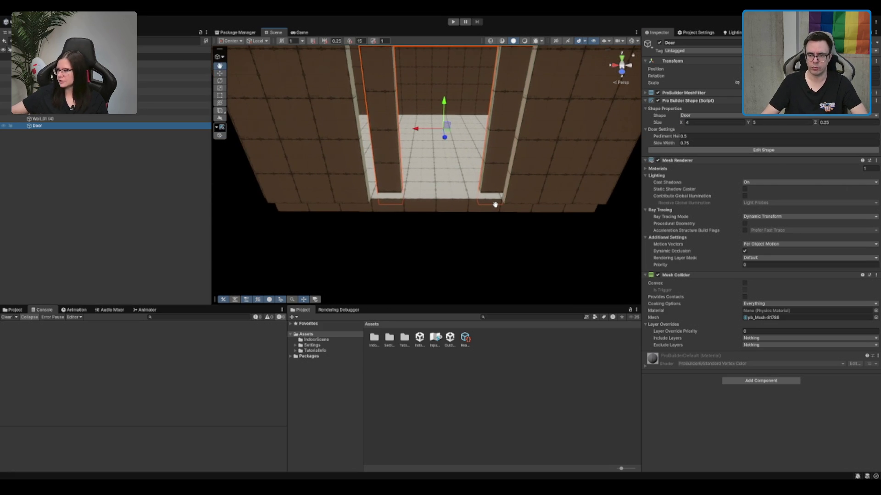
key("f")
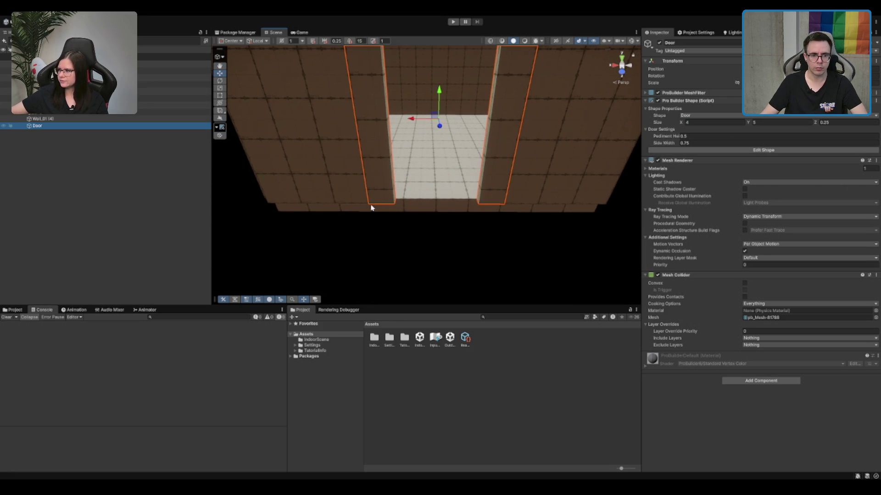
scroll(371, 204, "down", 3)
scroll(369, 204, "down", 2)
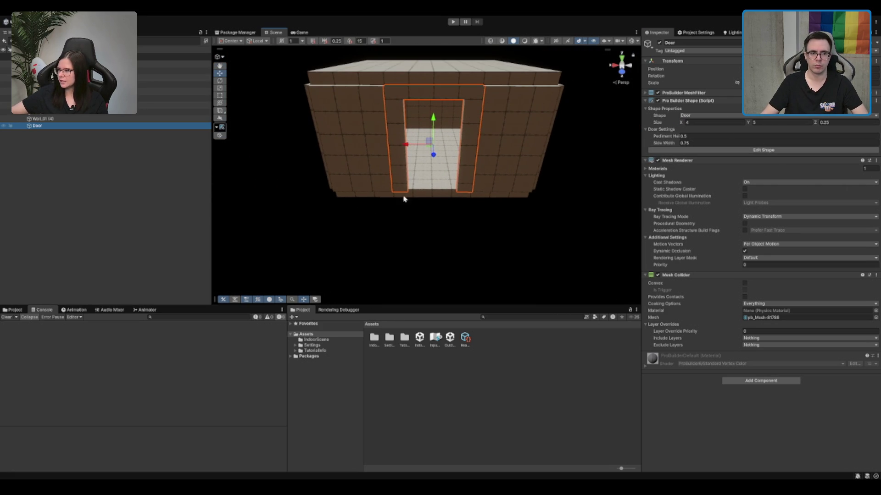
scroll(438, 181, "up", 3)
left_click(442, 227)
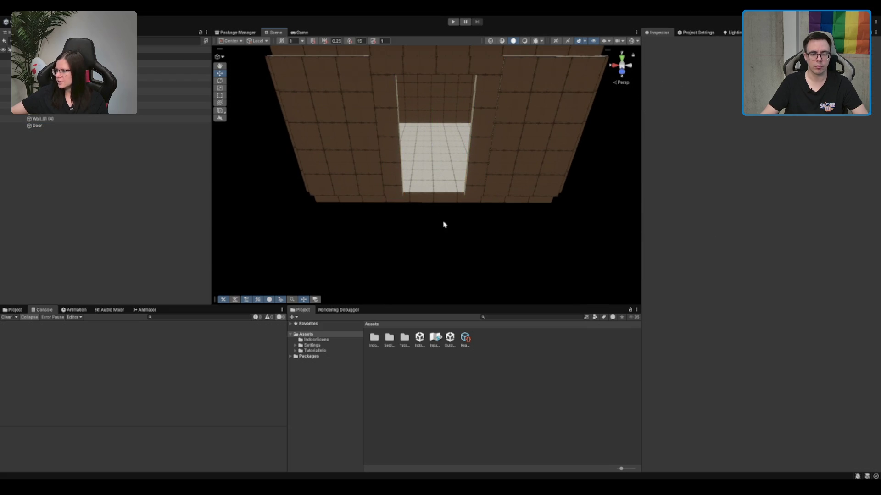
mouse_move(452, 159)
left_mouse_down()
mouse_move(425, 187)
mouse_move(413, 176)
left_mouse_up()
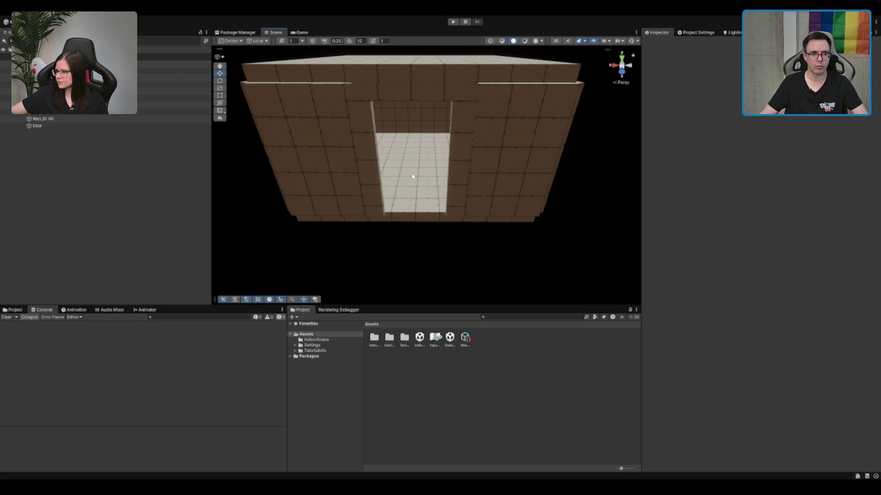
scroll(360, 121, "down", 3)
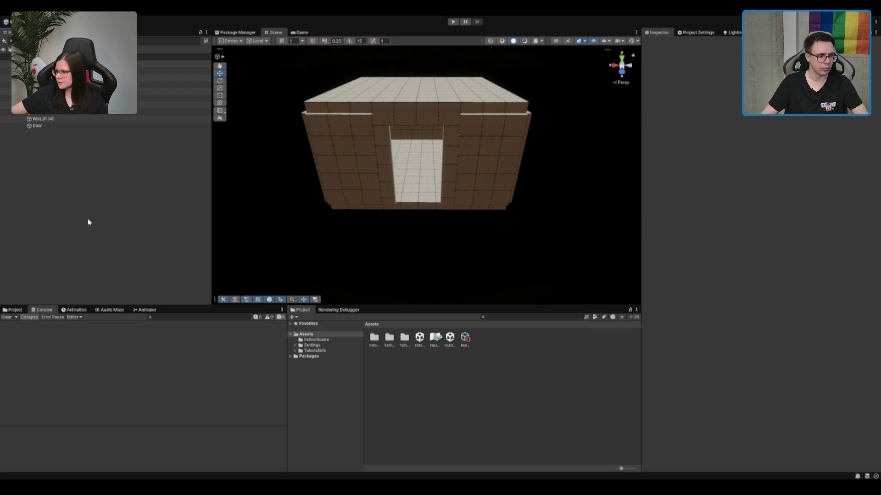
Create an empty GameObject named Room_01 and drag it to the right of the room.
key("ctrl+shift+n")
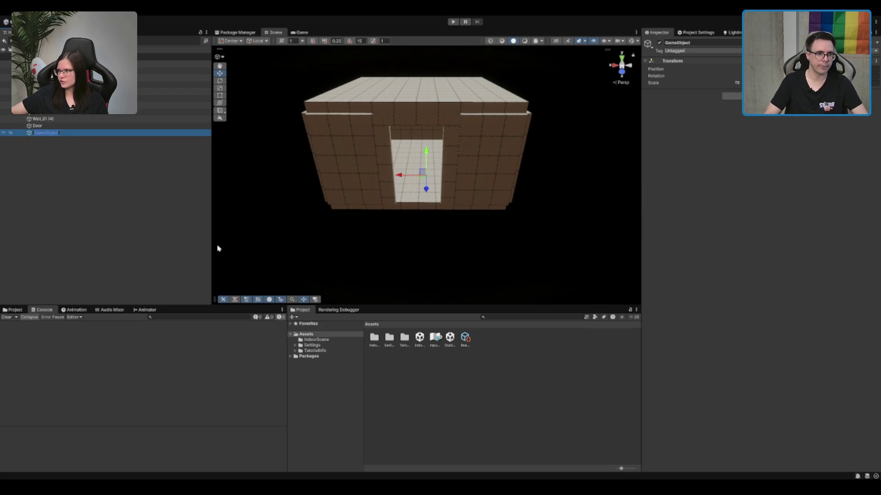
type("Roo")
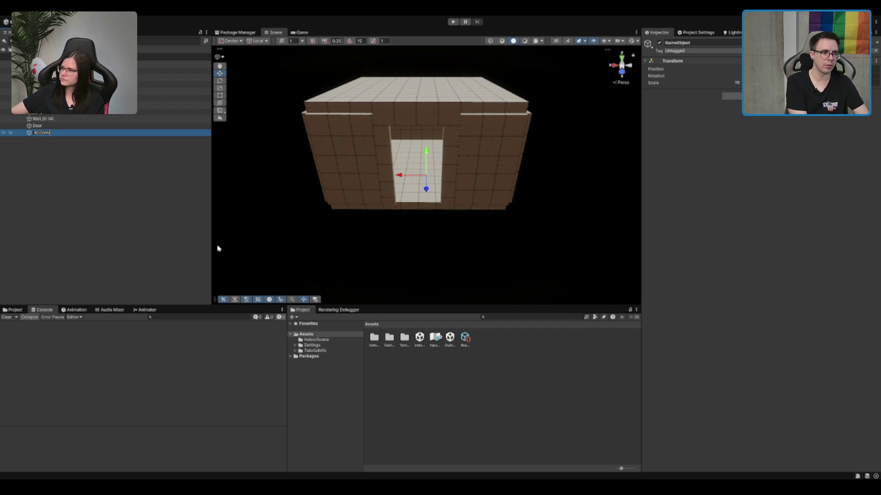
key("BackSpace")
key("BackSpace")
type("01")
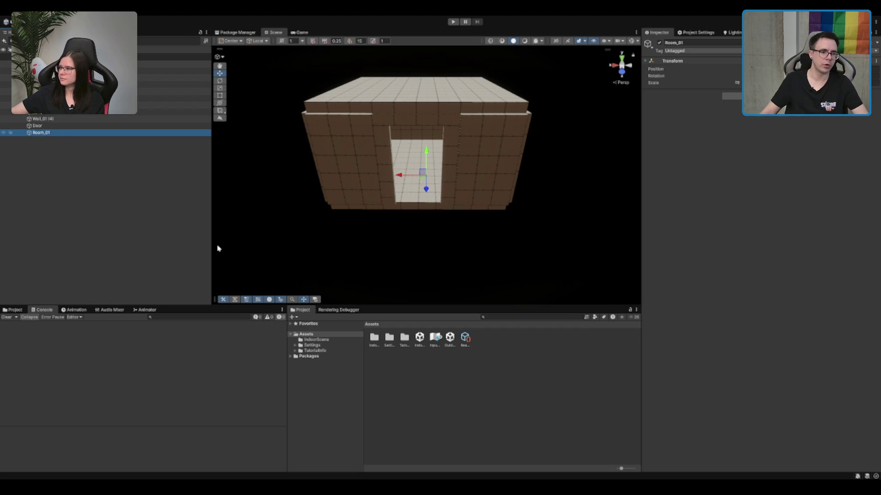
scroll(364, 137, "up", 1)
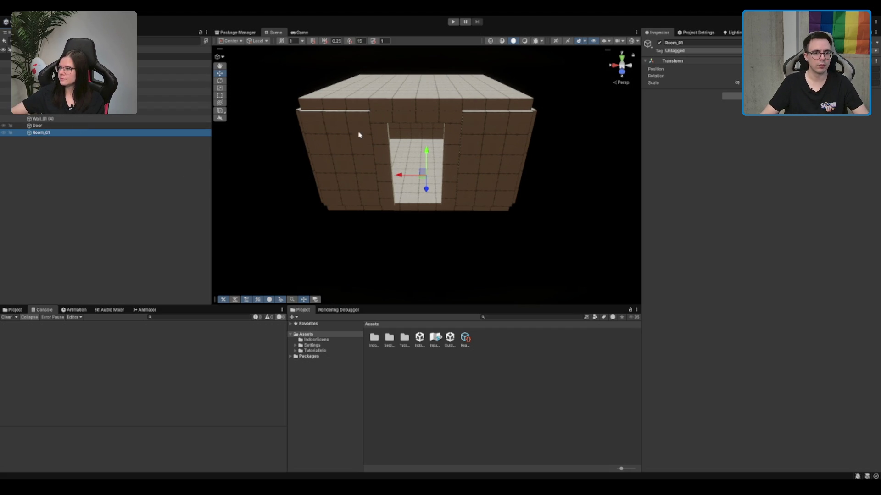
left_click(875, 69)
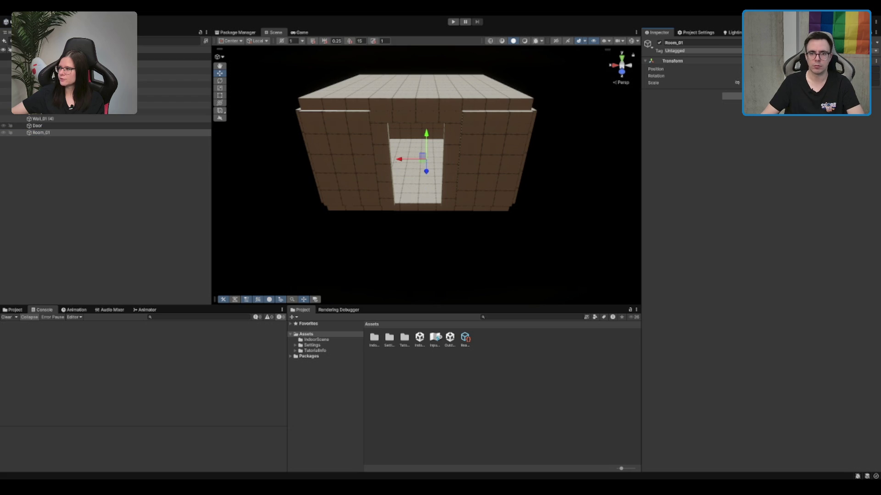
left_click_drag(875, 69, 2, 69)
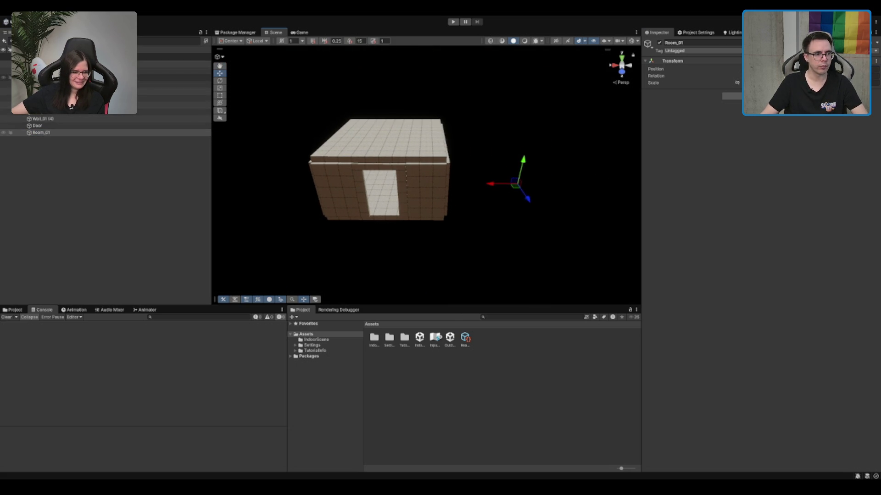
Enter 12 on the floor piece, then lower the door's Size Y to 4.
left_click(175, 78)
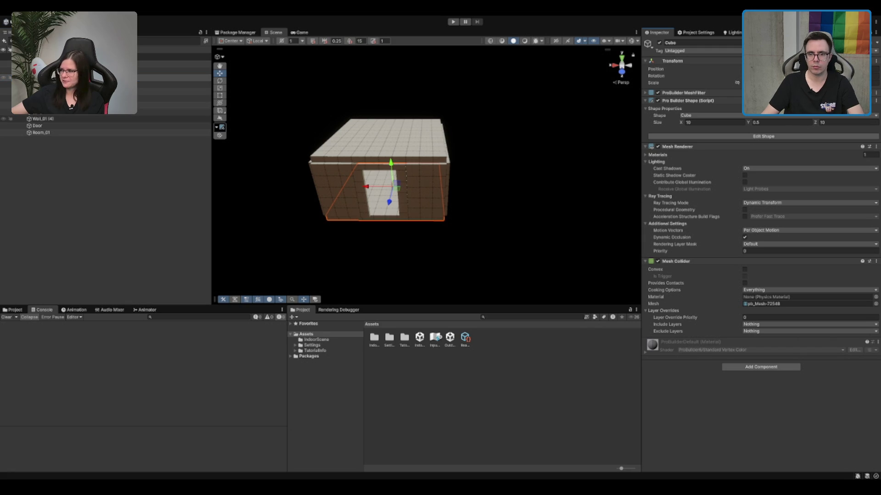
type("12")
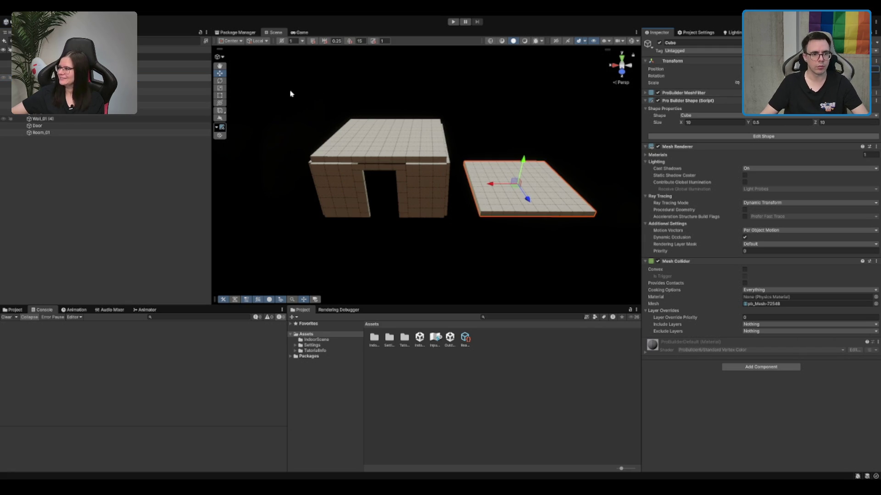
scroll(372, 160, "up", 5)
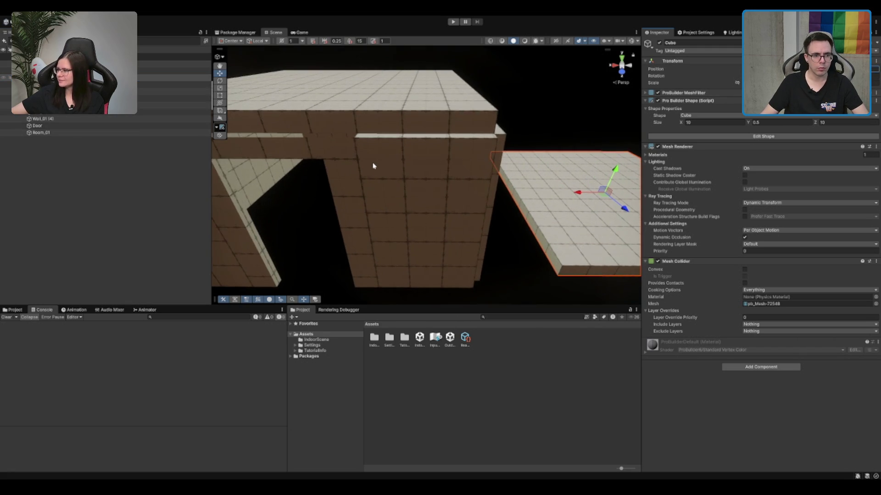
left_click_drag(373, 165, 472, 197)
left_click(448, 213)
mouse_move(450, 226)
left_mouse_down()
mouse_move(467, 229)
mouse_move(475, 73)
left_mouse_up()
left_click(760, 123)
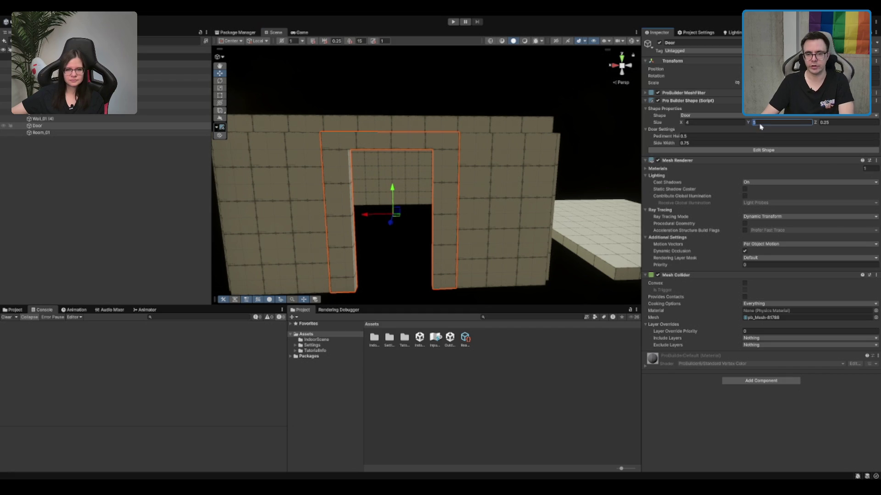
type("4")
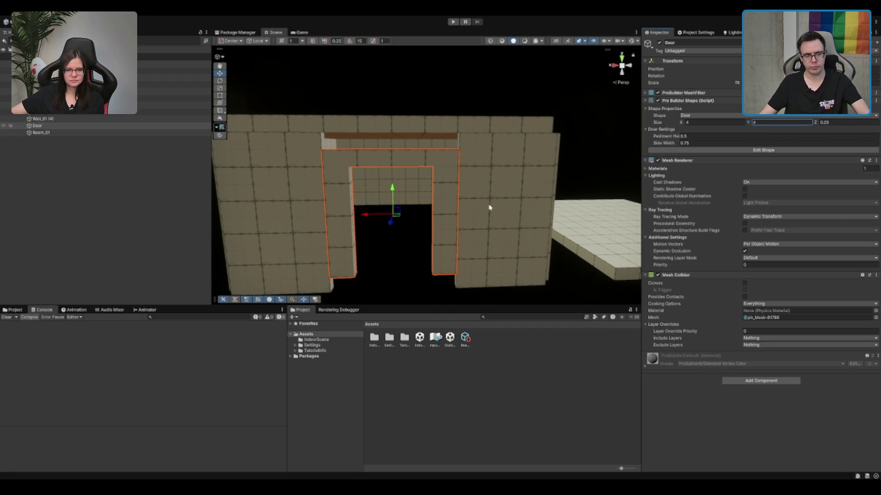
left_click_drag(489, 208, 470, 178)
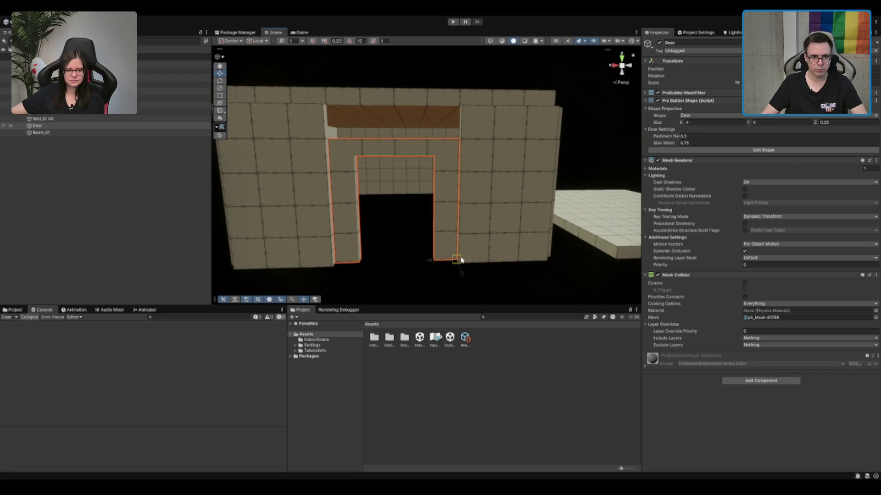
Duplicate a wall panel as a 0.25 × 1 × 4 strip and place it above the doorway.
left_click(517, 147)
mouse_move(517, 131)
left_mouse_down()
mouse_move(517, 148)
mouse_move(464, 167)
left_mouse_up()
key("ctrl+d")
scroll(525, 144, "up", 2)
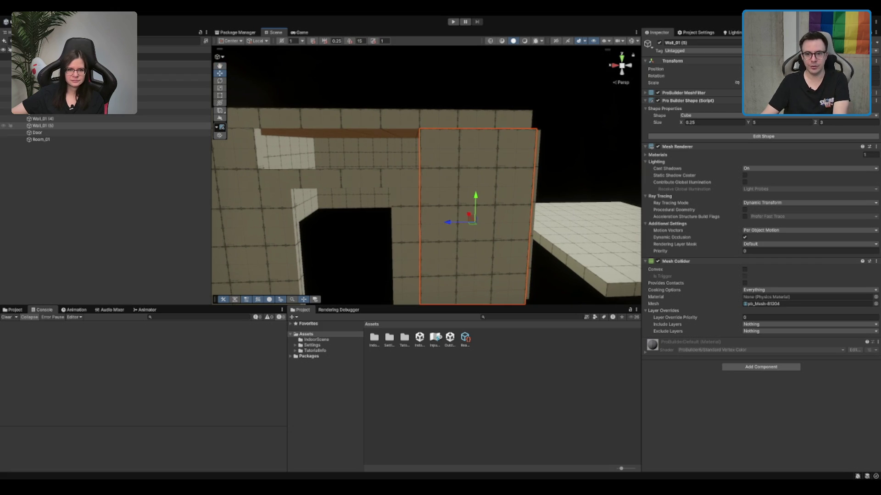
type("1")
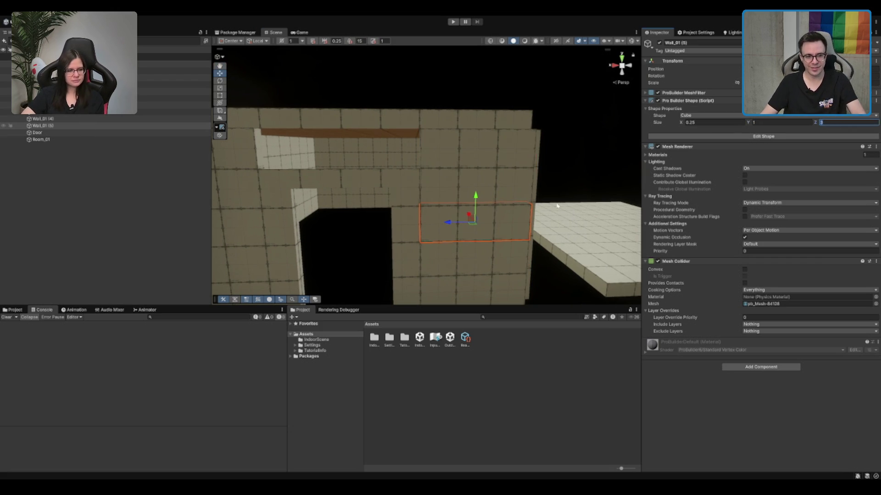
type("4")
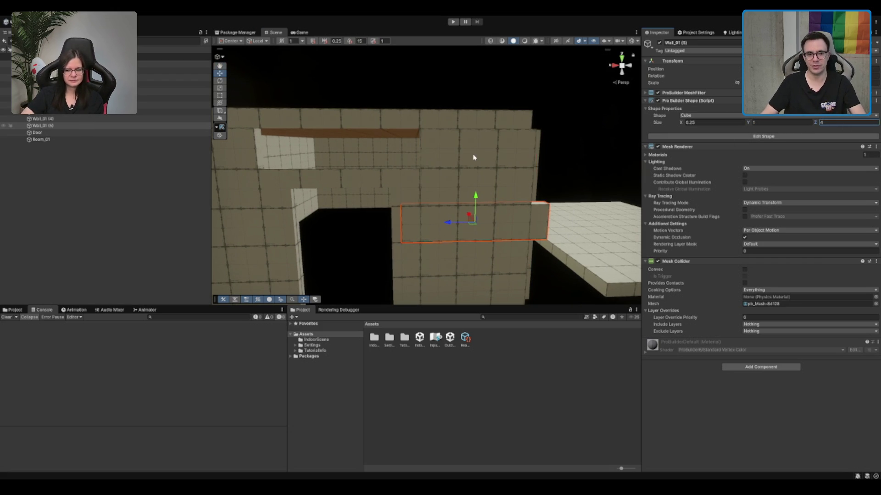
mouse_move(402, 243)
left_mouse_down()
mouse_move(458, 241)
mouse_move(291, 161)
left_mouse_up()
scroll(426, 112, "down", 5)
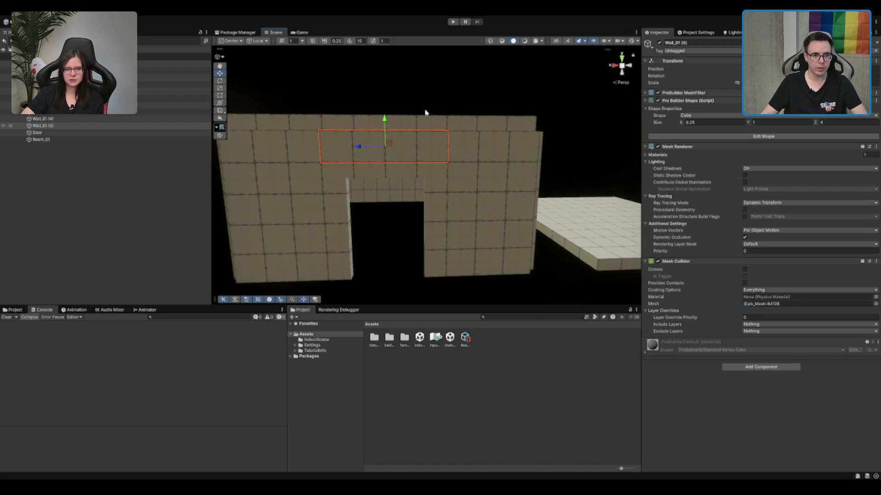
Select all wall pieces and the Door, leaving out the floor slab.
left_click(45, 78, "shift")
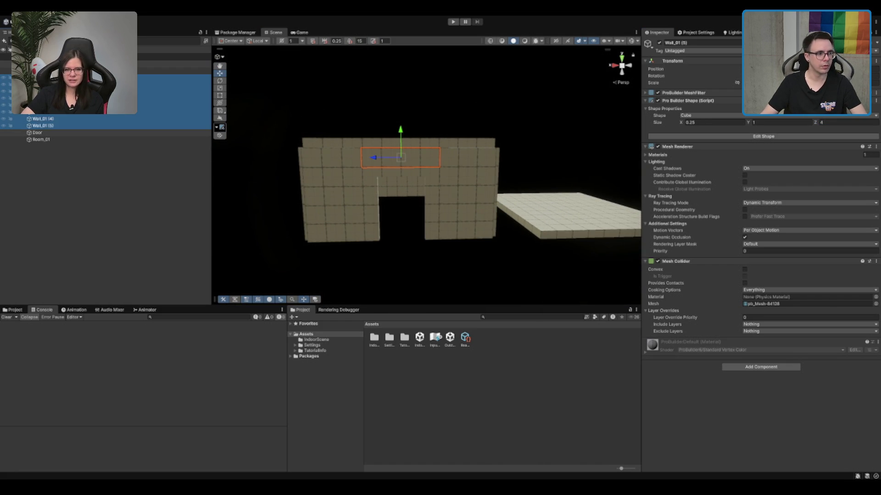
left_click(37, 133, "shift")
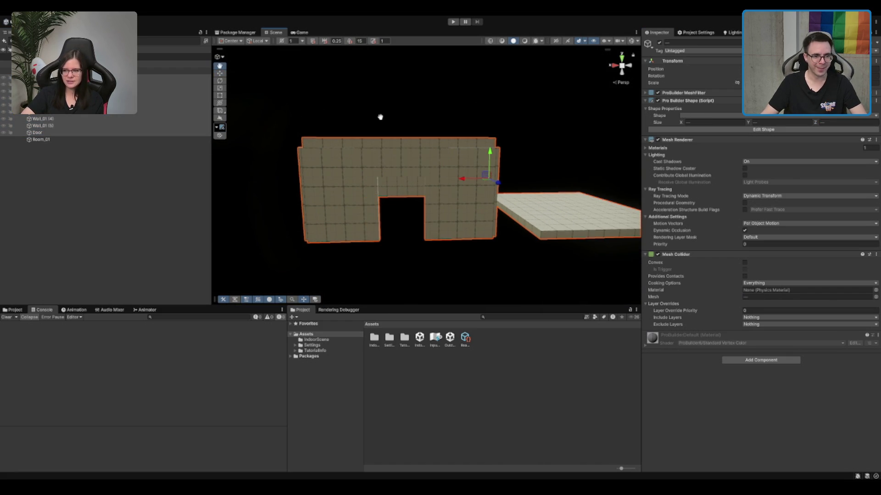
mouse_move(541, 147)
left_mouse_down()
mouse_move(563, 137)
mouse_move(527, 132)
mouse_move(609, 130)
mouse_move(552, 114)
mouse_move(494, 143)
left_mouse_up()
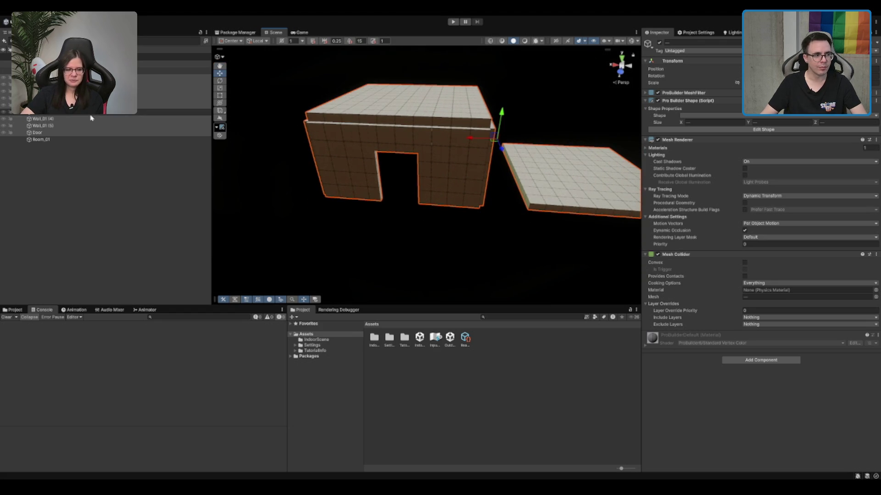
left_click(519, 149, "shift")
mouse_move(417, 136)
left_mouse_down()
mouse_move(524, 176)
mouse_move(514, 181)
mouse_move(552, 181)
left_mouse_up()
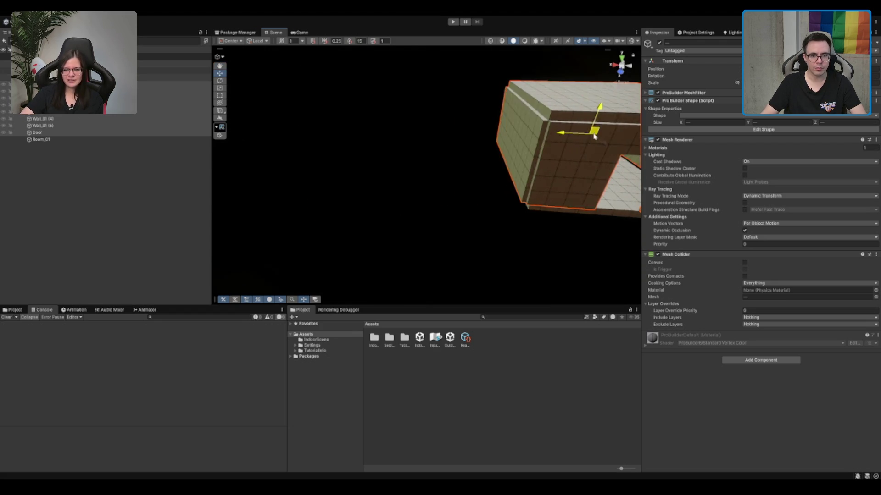
scroll(452, 203, "up", 3)
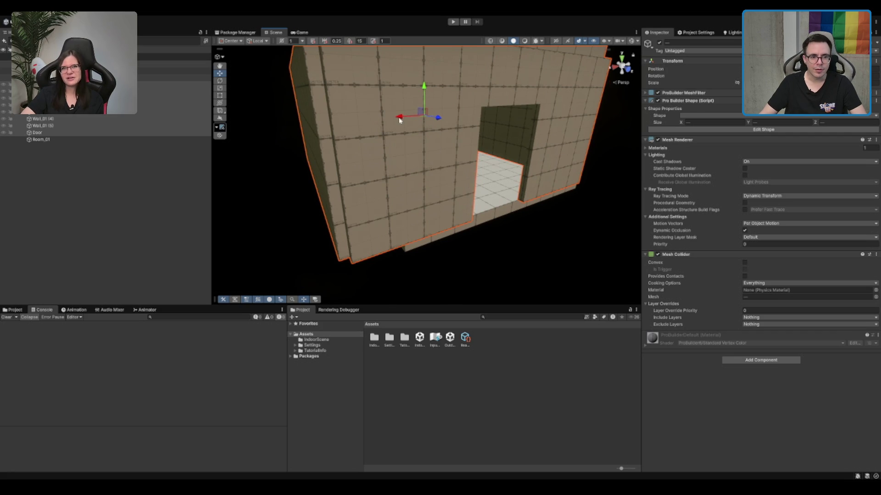
Inspect the closed room, then select the strip above the door and the door-wall pieces.
mouse_move(399, 121)
left_mouse_down()
mouse_move(468, 229)
mouse_move(531, 207)
left_mouse_up()
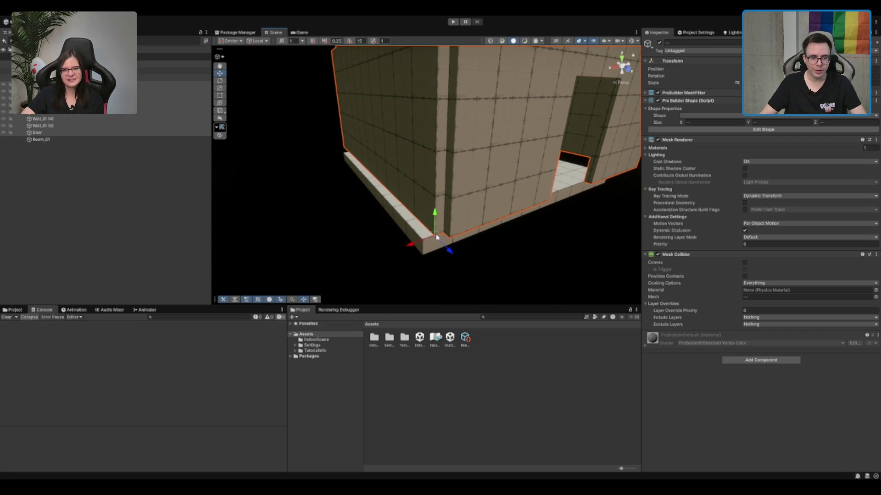
mouse_move(444, 234)
left_mouse_down()
mouse_move(417, 244)
mouse_move(429, 157)
mouse_move(470, 111)
left_mouse_up()
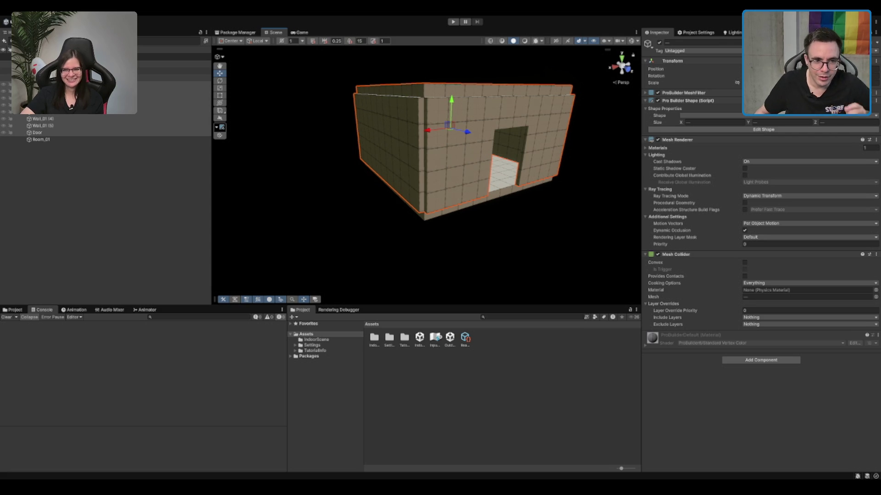
left_click_drag(478, 95, 511, 236)
scroll(471, 201, "up", 3)
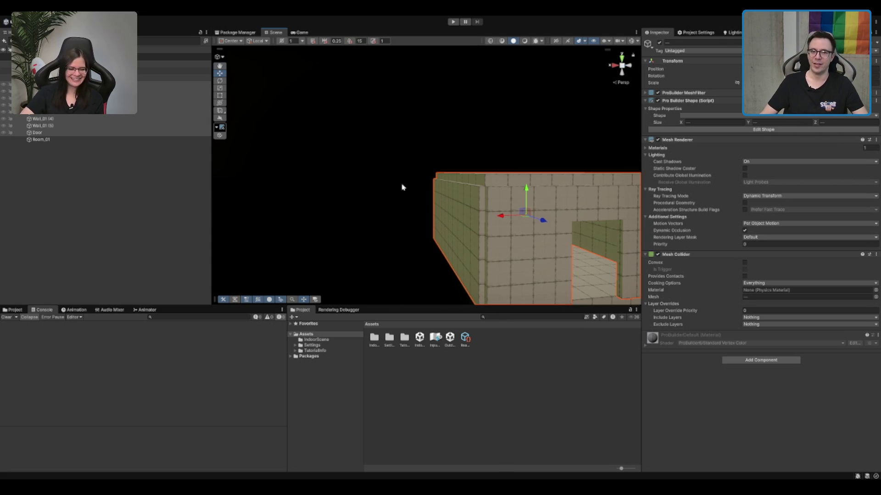
mouse_move(403, 187)
left_mouse_down()
mouse_move(395, 202)
mouse_move(413, 174)
mouse_move(469, 142)
left_mouse_up()
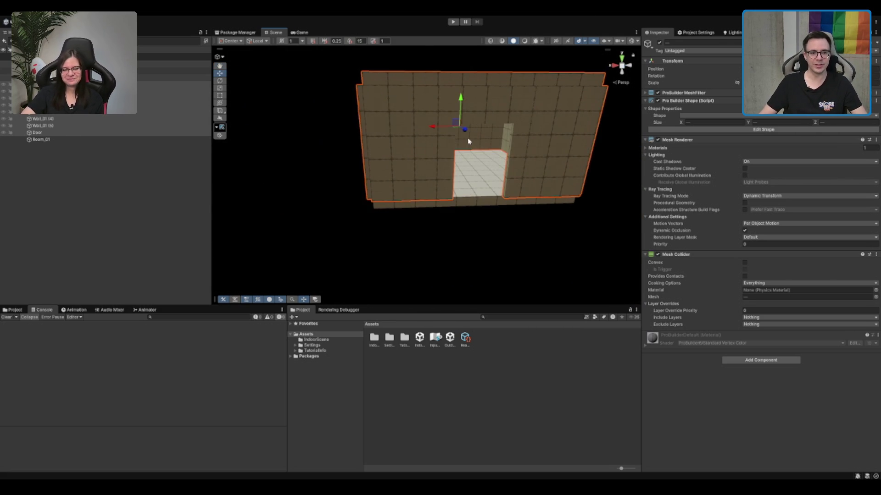
left_click(467, 143)
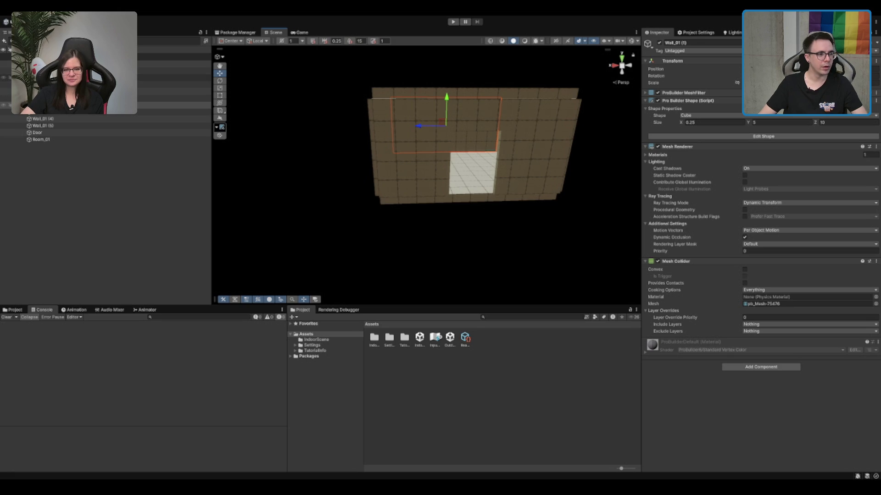
left_click(44, 132, "shift")
Parent the selected door-wall pieces under Room_01 and select the group.
left_click_drag(54, 141, 51, 139)
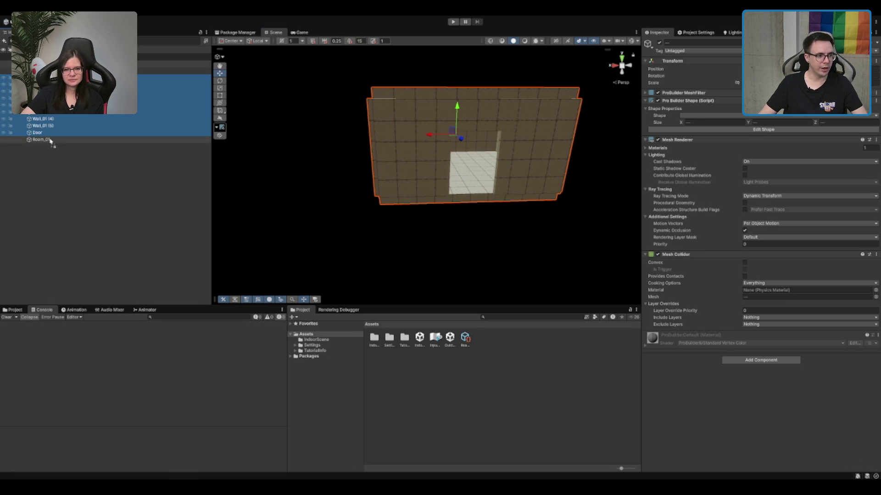
left_click(46, 77)
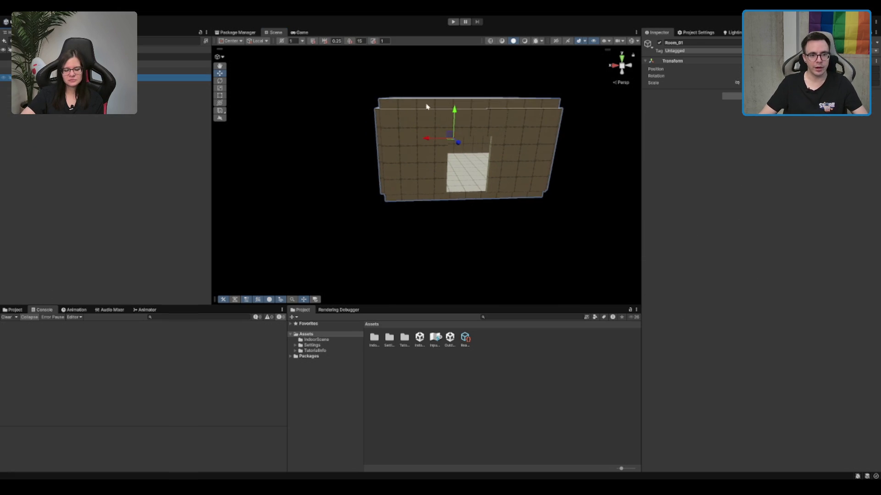
mouse_move(426, 104)
left_mouse_down()
mouse_move(450, 159)
mouse_move(413, 107)
mouse_move(436, 120)
mouse_move(449, 186)
mouse_move(436, 169)
mouse_move(341, 168)
mouse_move(475, 124)
left_mouse_up()
Duplicate Room_01 and line the copy up end to end with the original.
key("ctrl+d")
scroll(485, 170, "up", 5)
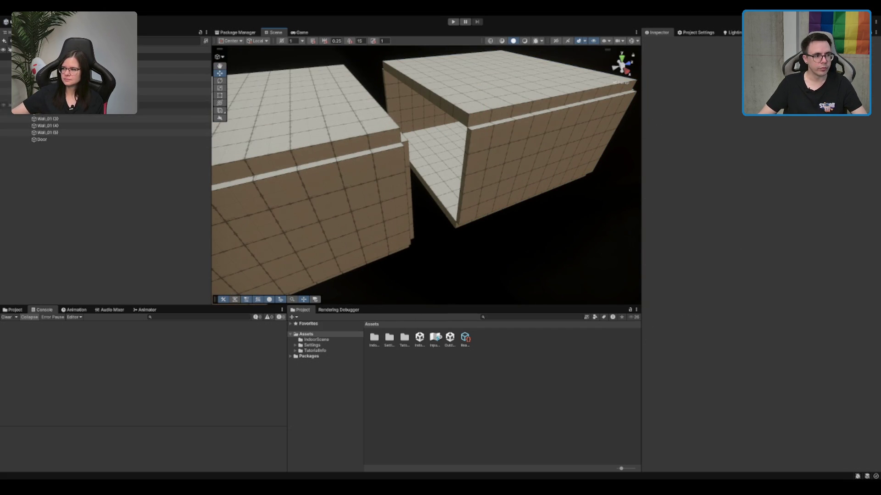
left_click(92, 84)
key("f")
scroll(330, 183, "up", 3)
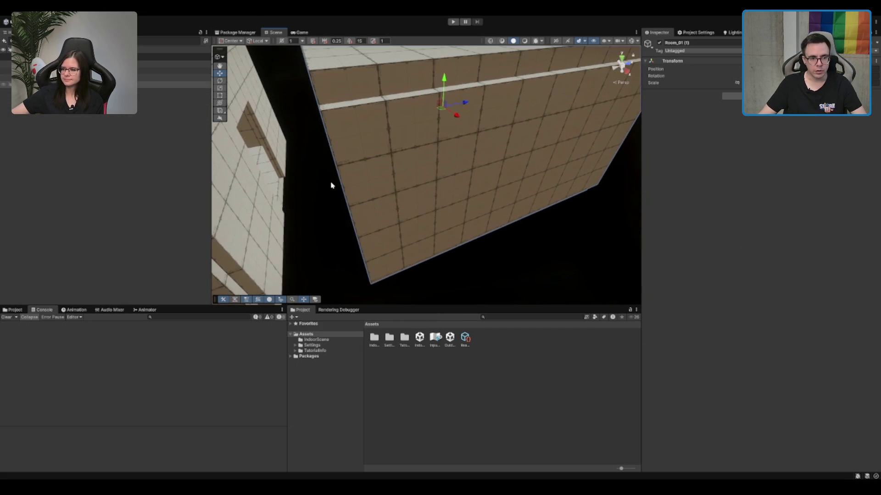
mouse_move(330, 183)
left_mouse_down()
mouse_move(354, 173)
mouse_move(338, 150)
mouse_move(363, 145)
mouse_move(410, 182)
mouse_move(367, 203)
mouse_move(407, 166)
mouse_move(418, 179)
mouse_move(429, 145)
mouse_move(453, 118)
mouse_move(310, 61)
mouse_move(458, 159)
mouse_move(375, 154)
left_mouse_up()
scroll(362, 203, "up", 3)
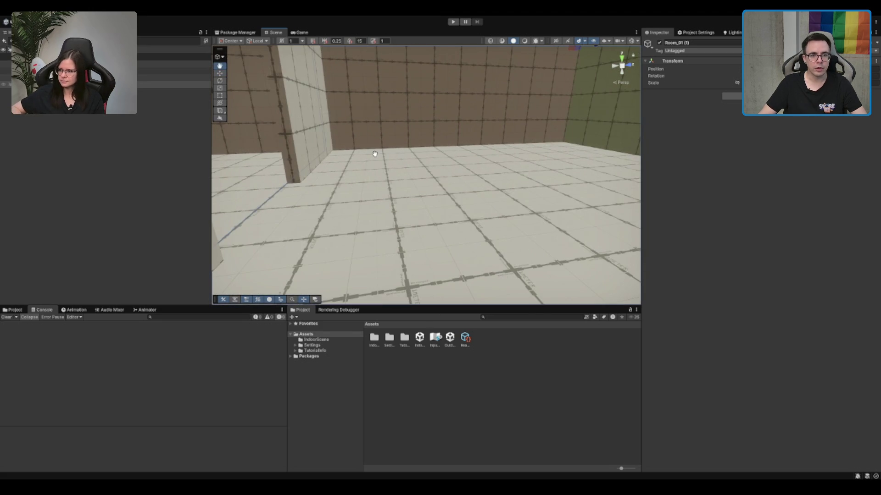
Duplicate the room again to extend the row further.
key("w")
key("f")
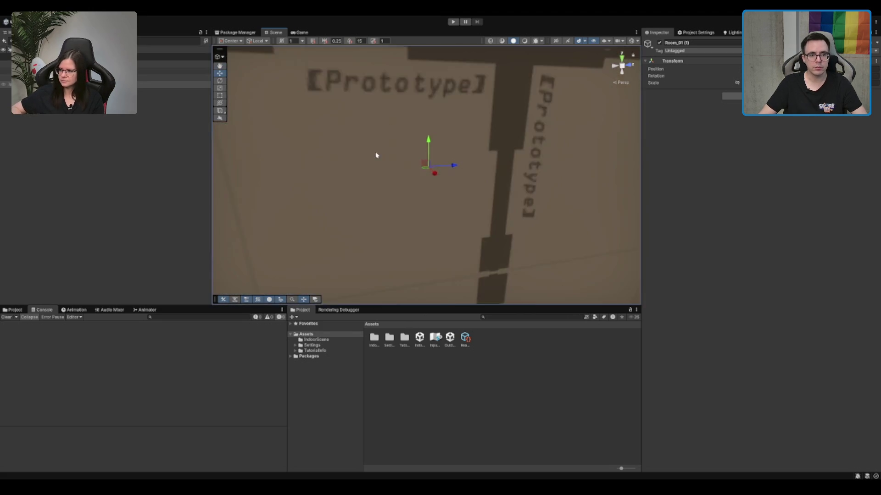
mouse_move(582, 148)
left_mouse_down()
mouse_move(484, 153)
mouse_move(321, 229)
mouse_move(418, 233)
mouse_move(409, 231)
mouse_move(464, 213)
mouse_move(590, 211)
mouse_move(566, 216)
mouse_move(587, 215)
mouse_move(576, 216)
left_mouse_up()
key("ctrl+d")
key("ctrl+d")
key("ctrl+d")
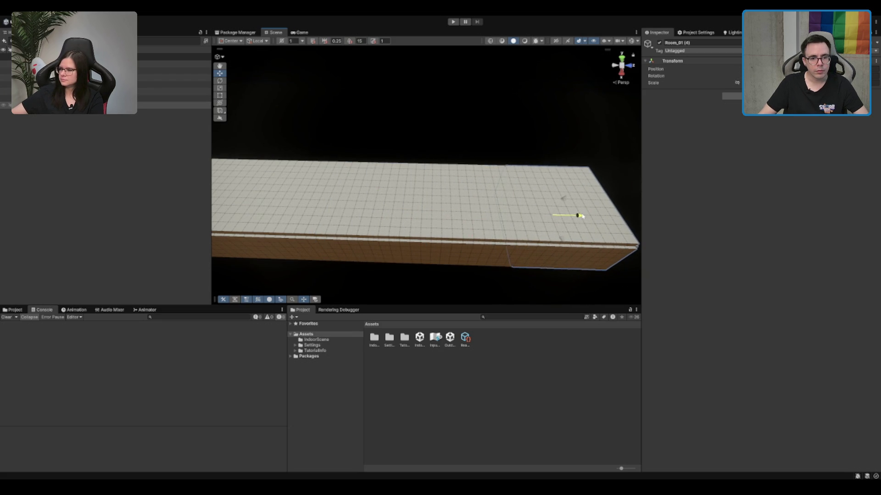
Fly through the corridor of rooms to check it, then clear the selection.
scroll(507, 228, "up", 5)
mouse_move(514, 223)
left_mouse_down()
mouse_move(515, 150)
mouse_move(397, 124)
mouse_move(493, 137)
mouse_move(469, 126)
mouse_move(421, 191)
mouse_move(466, 173)
mouse_move(441, 190)
mouse_move(481, 182)
left_mouse_up()
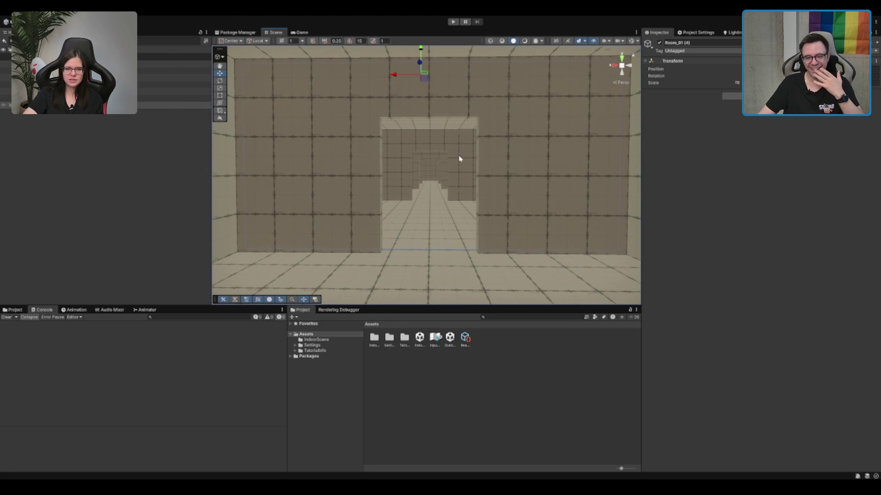
scroll(455, 122, "down", 10)
mouse_move(448, 124)
left_mouse_down()
mouse_move(449, 198)
mouse_move(456, 188)
left_mouse_up()
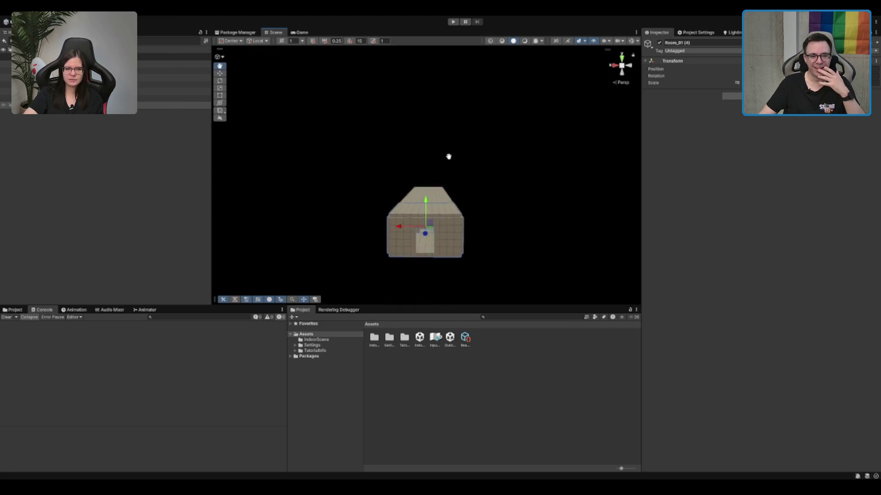
scroll(449, 197, "up", 10)
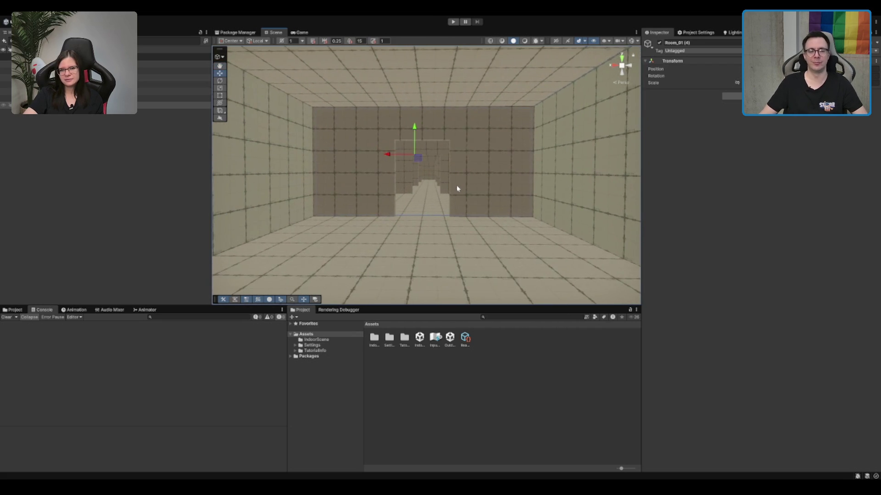
scroll(456, 189, "up", 2)
scroll(444, 190, "up", 5)
scroll(440, 196, "up", 3)
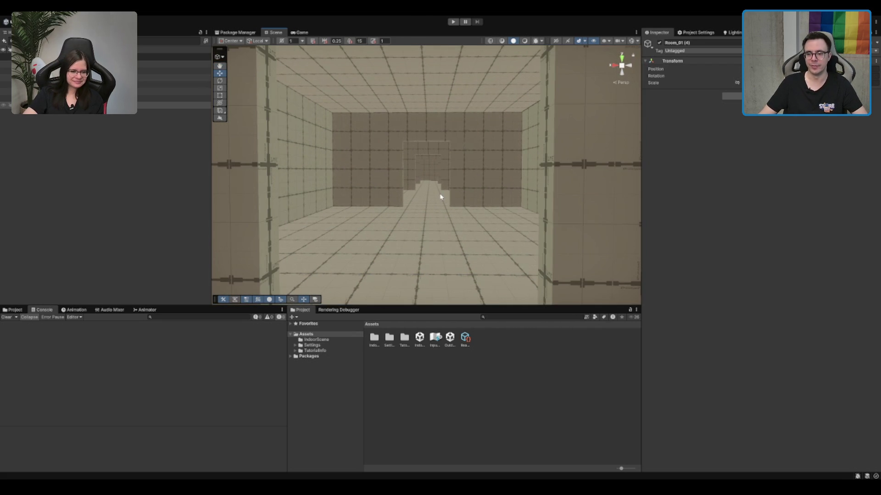
scroll(439, 197, "up", 3)
scroll(439, 197, "up", 3)
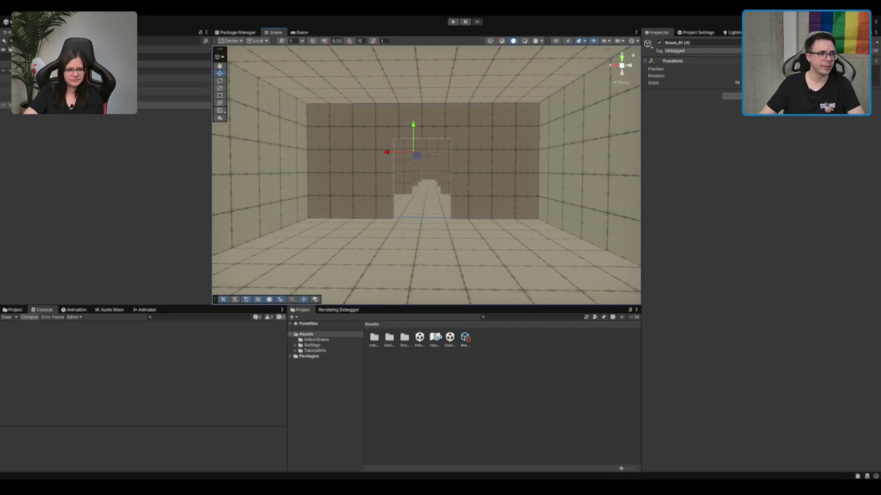
left_click(193, 105)
left_click(87, 198)
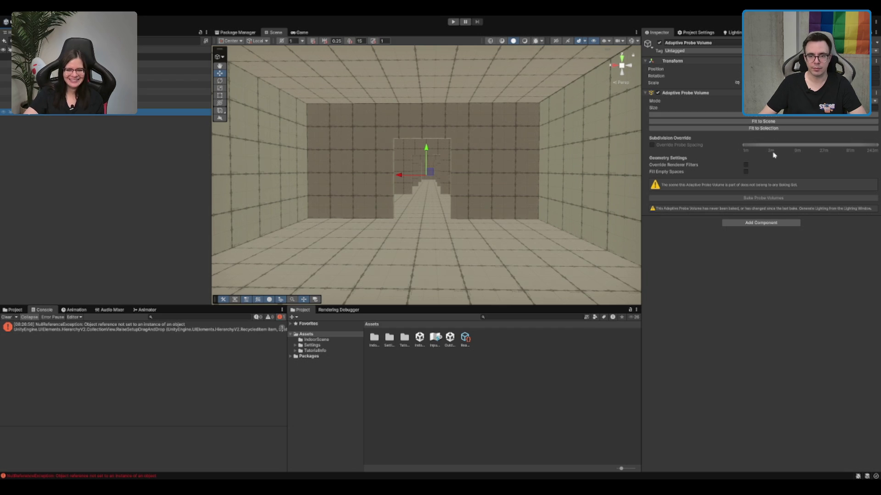
Fit the Adaptive Probe Volume to the selection and inspect the room interior.
left_click(795, 128)
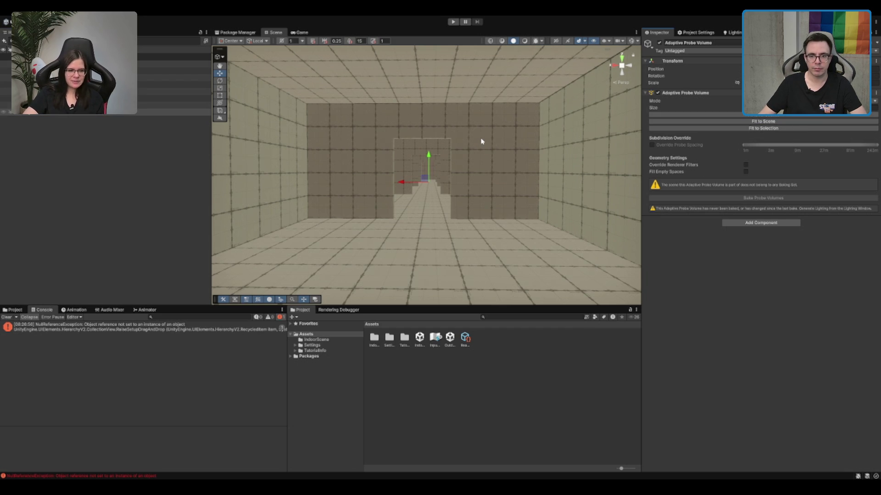
scroll(480, 141, "up", 5)
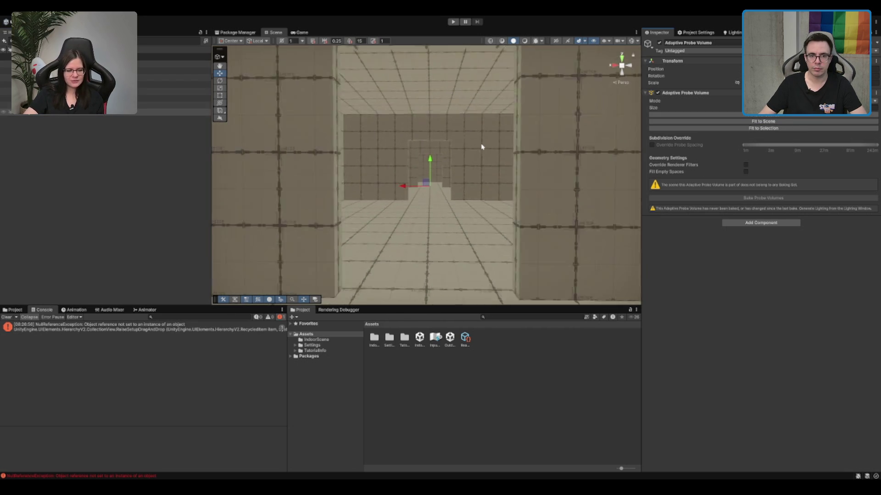
scroll(480, 142, "down", 3)
mouse_move(527, 137)
left_mouse_down()
mouse_move(474, 220)
mouse_move(524, 128)
mouse_move(523, 144)
mouse_move(452, 147)
mouse_move(446, 155)
mouse_move(402, 149)
mouse_move(417, 173)
left_mouse_up()
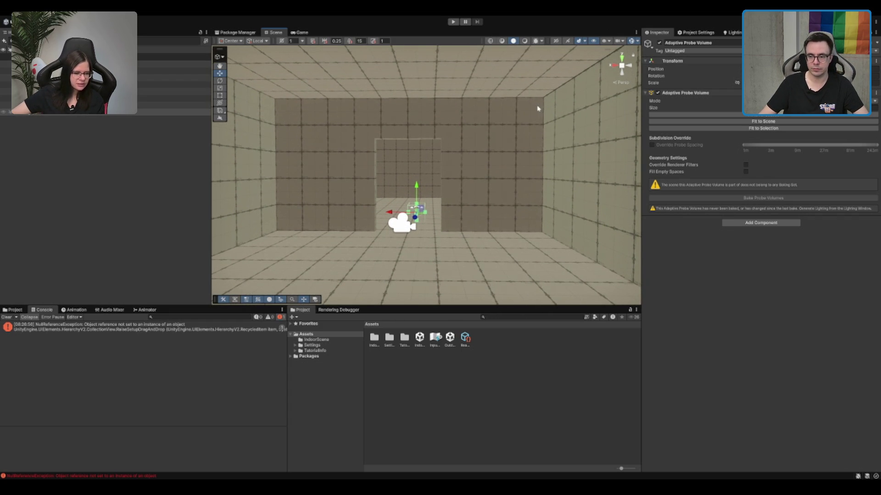
mouse_move(538, 109)
left_mouse_down()
mouse_move(472, 161)
mouse_move(471, 181)
mouse_move(499, 185)
left_mouse_up()
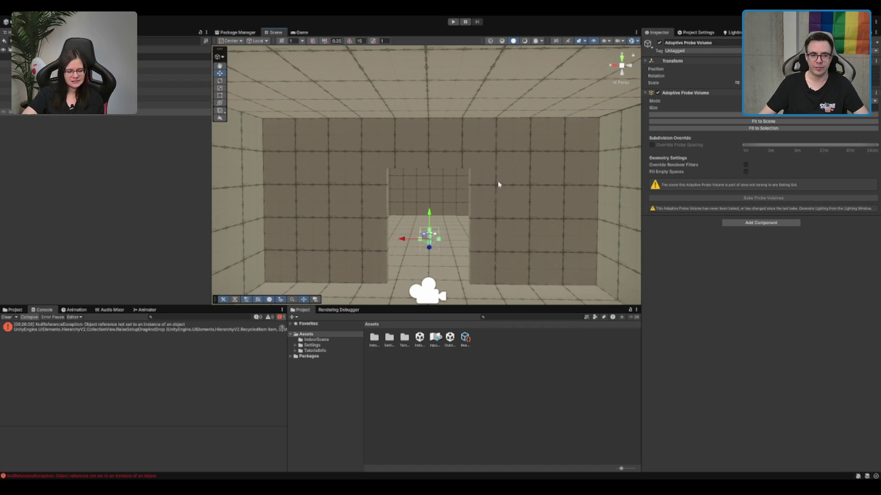
scroll(495, 179, "up", 5)
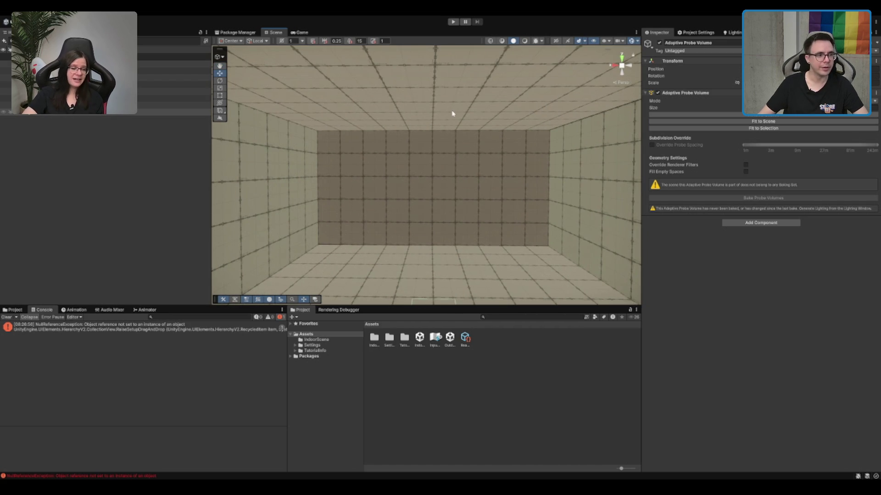
scroll(283, 92, "down", 3)
Clear the selection and bring up the ProBuilder shape list.
left_click(452, 449)
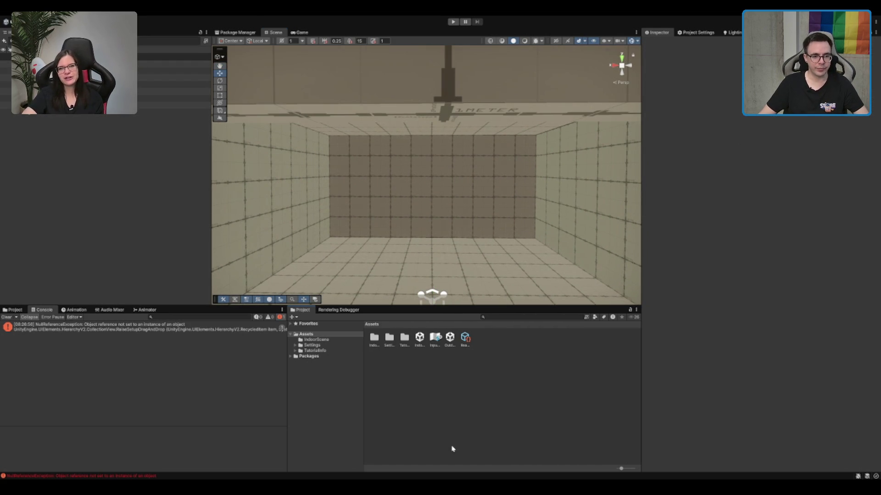
scroll(283, 184, "up", 3)
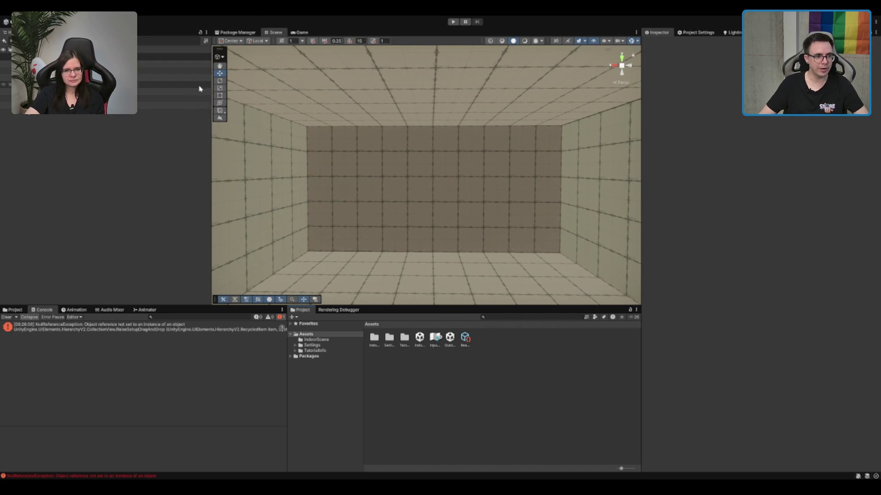
left_click(222, 115)
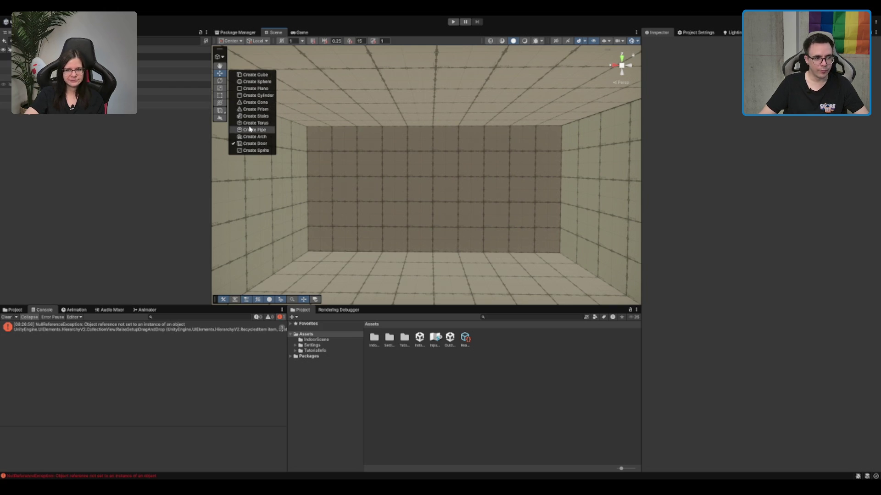
Draw a new ProBuilder cube on the room's floor.
left_click(255, 74)
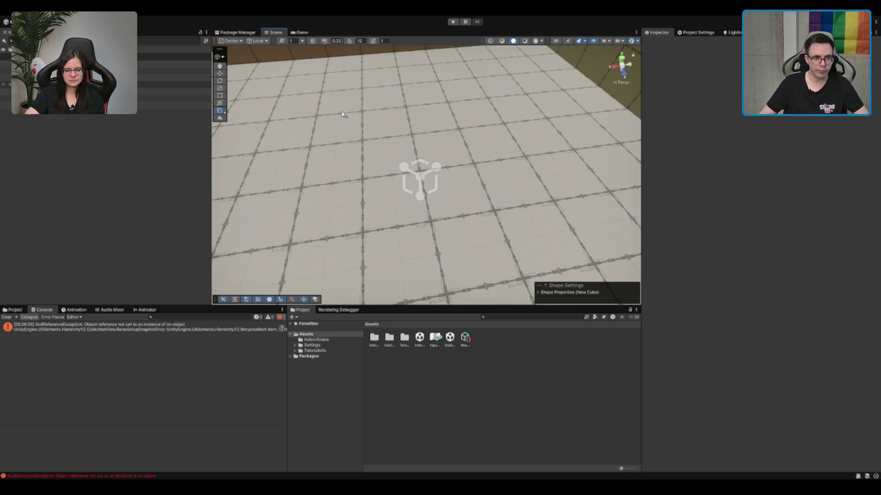
left_click_drag(341, 111, 469, 150)
left_click(480, 146)
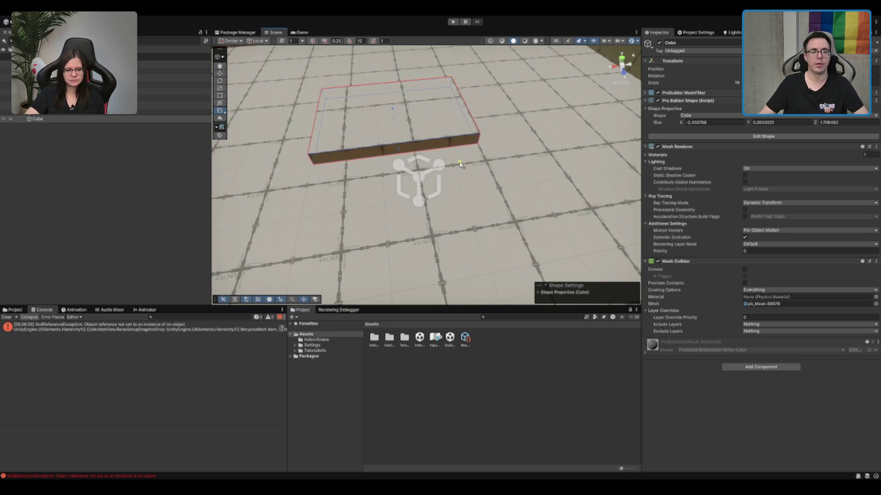
scroll(439, 126, "down", 2)
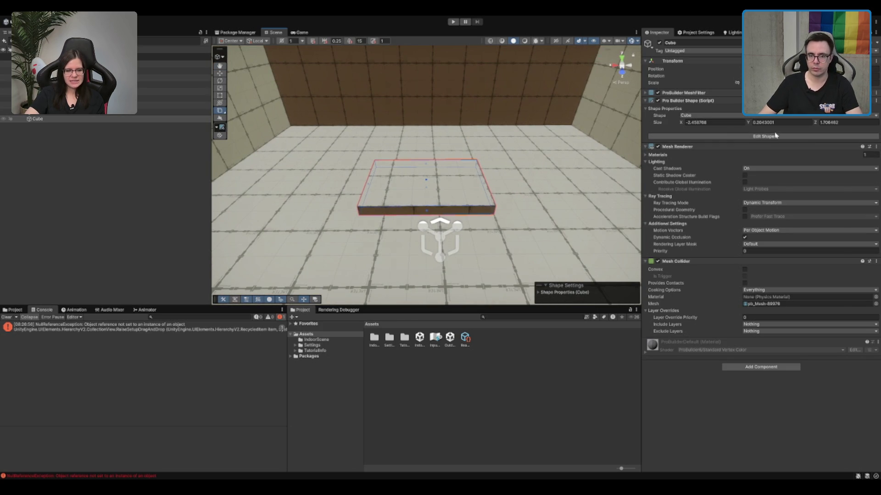
Size the cube to 2.5 × 0.1 × 2.5 for the Lamp slab.
type("2.5")
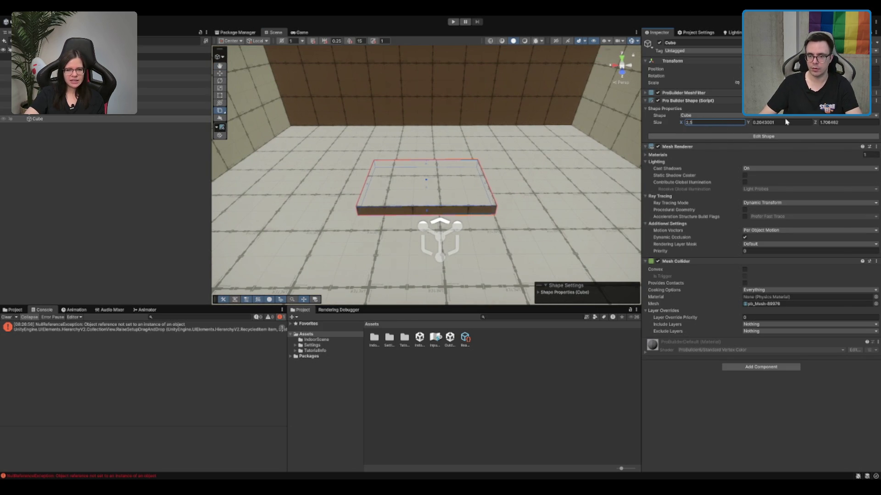
left_click(842, 122)
type("2.5")
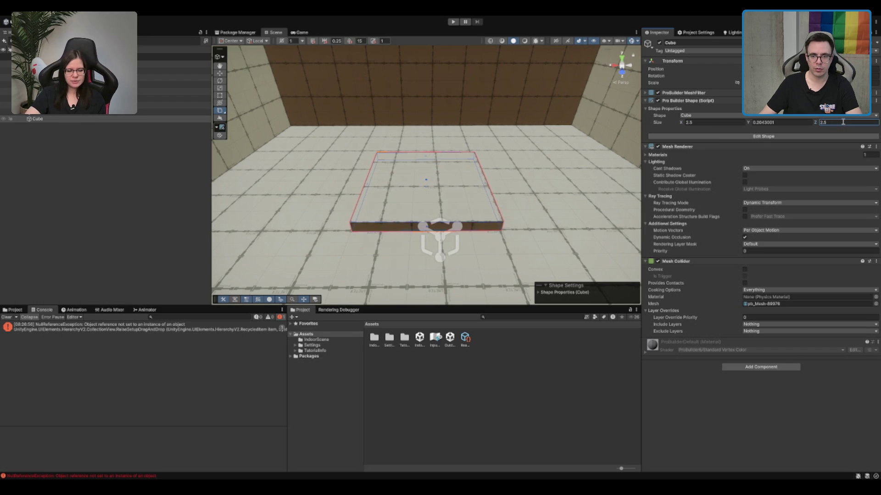
left_click(780, 123)
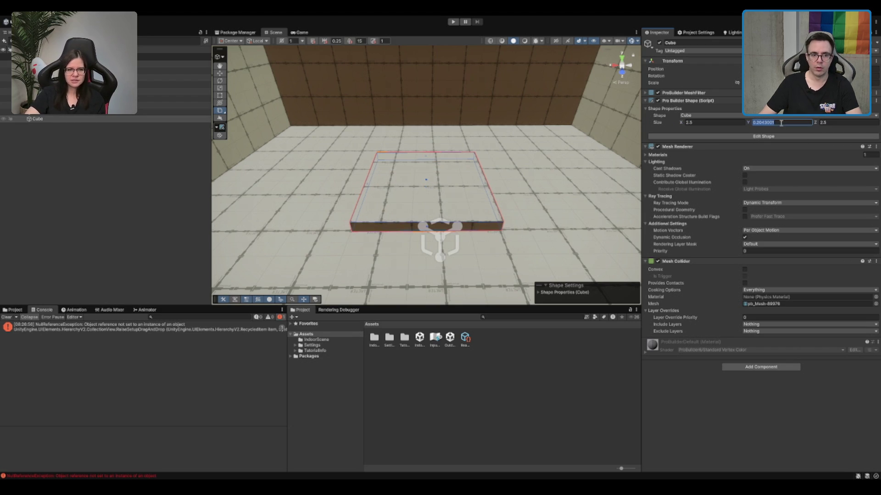
key("BackSpace")
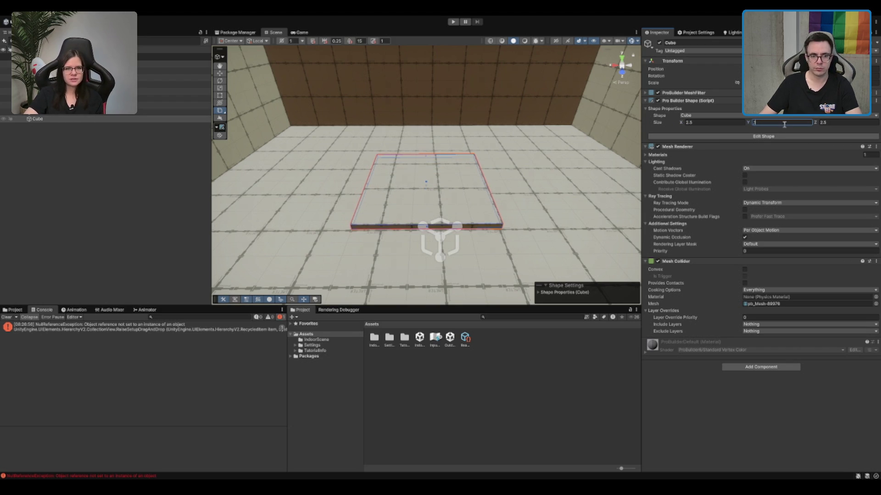
left_click(482, 177)
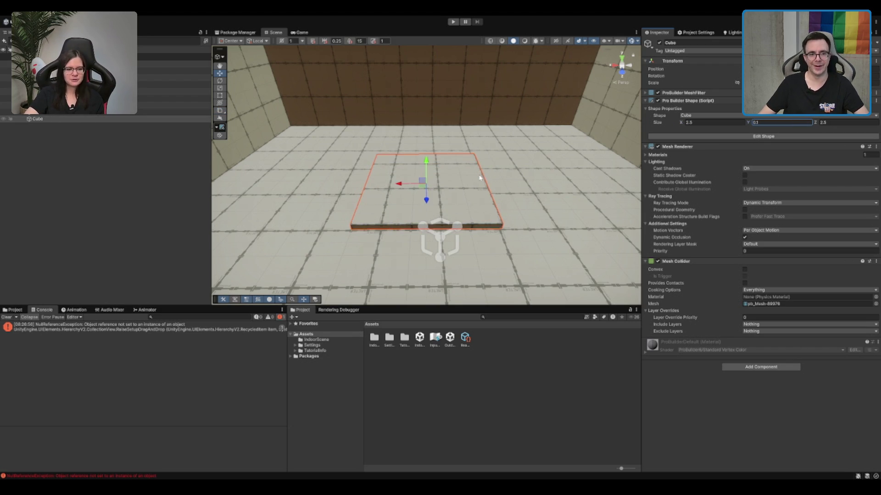
scroll(480, 178, "up", 5)
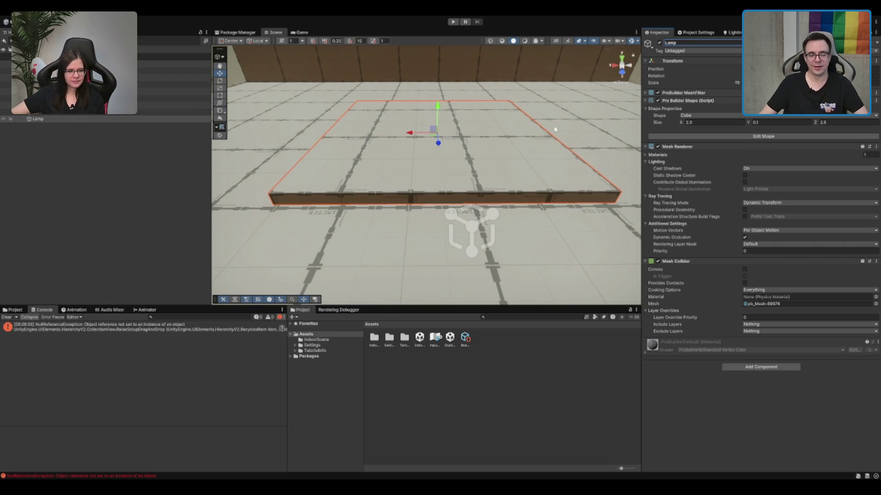
Duplicate Lamp and set the copy's Size X and Z to 2.25.
key("ctrl+d")
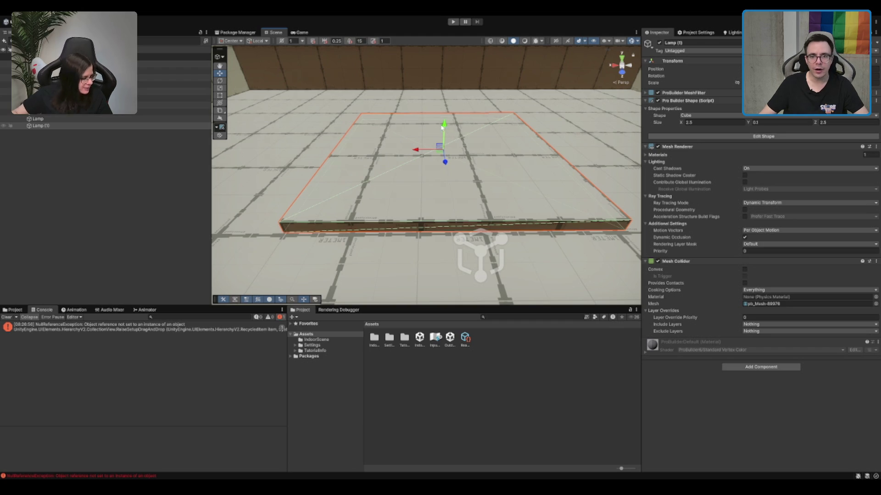
scroll(442, 128, "up", 2)
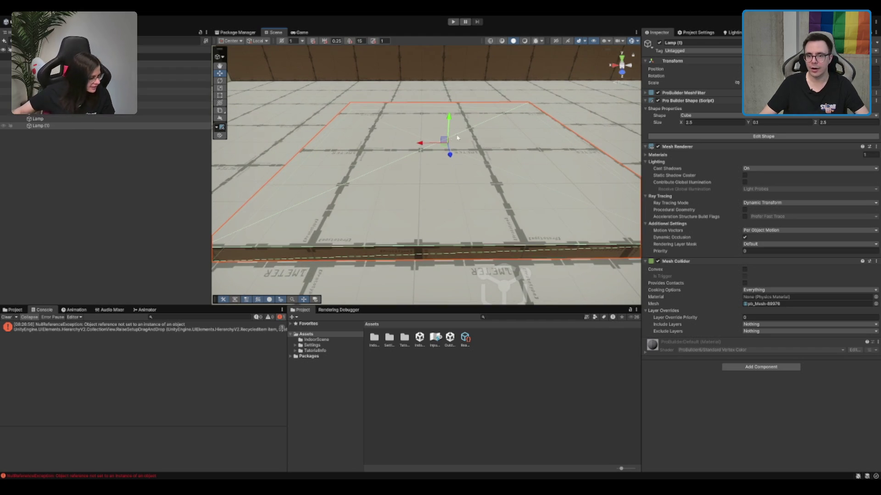
left_click(705, 121)
type("2.25")
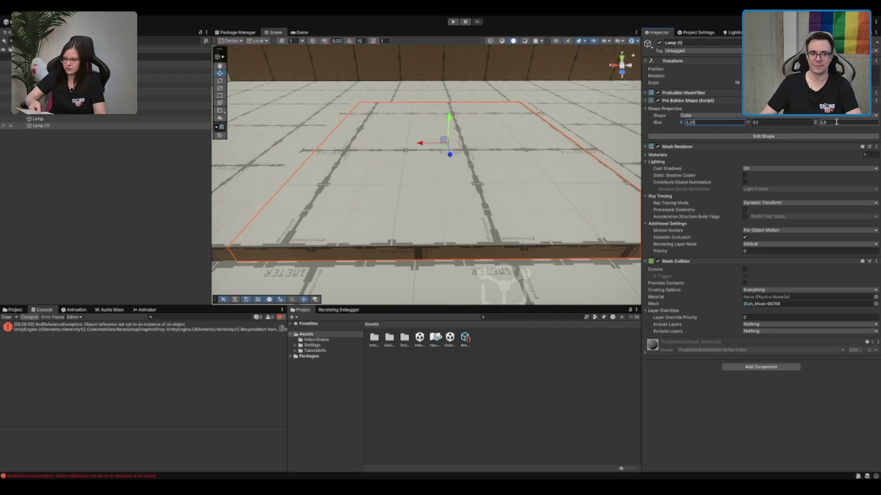
left_click(836, 122)
type("2.25")
Parent Lamp (1) under Lamp and offset it vertically.
mouse_move(477, 169)
left_mouse_down()
mouse_move(541, 176)
mouse_move(530, 179)
left_mouse_up()
left_click(44, 126)
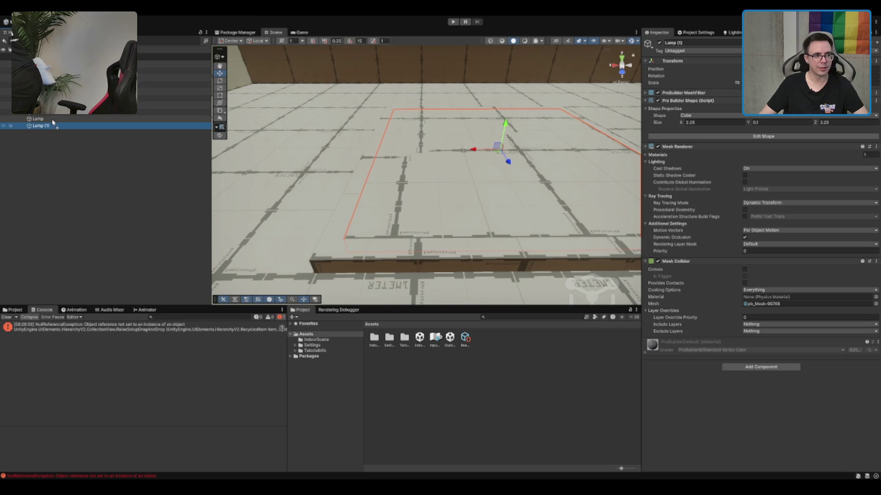
left_click_drag(53, 122, 53, 120)
left_click_drag(506, 125, 504, 133)
key("f")
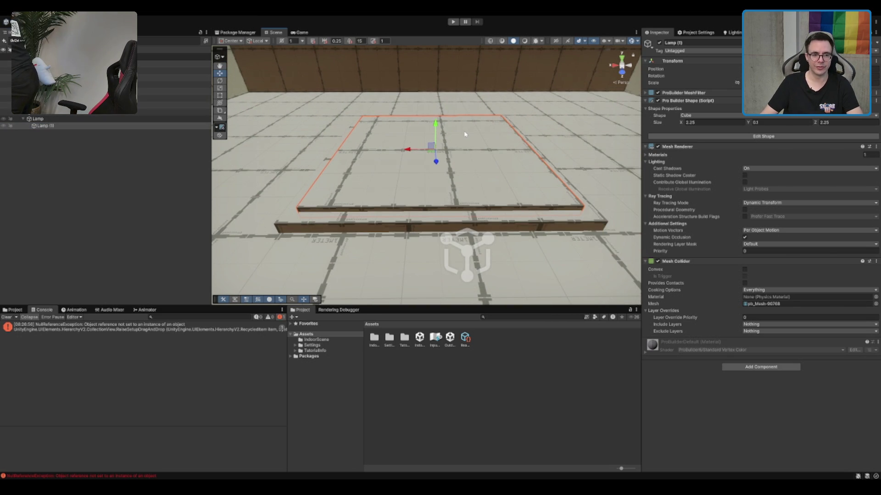
scroll(354, 191, "up", 3)
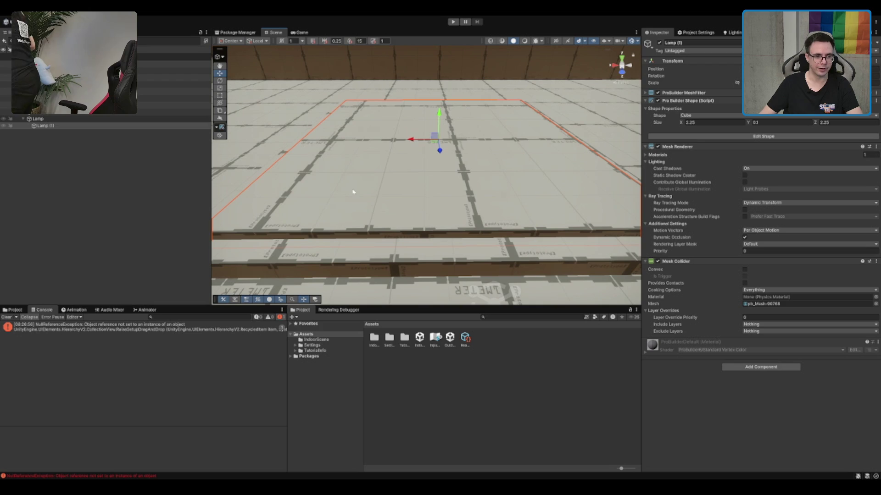
left_click(387, 262, "shift")
key("f")
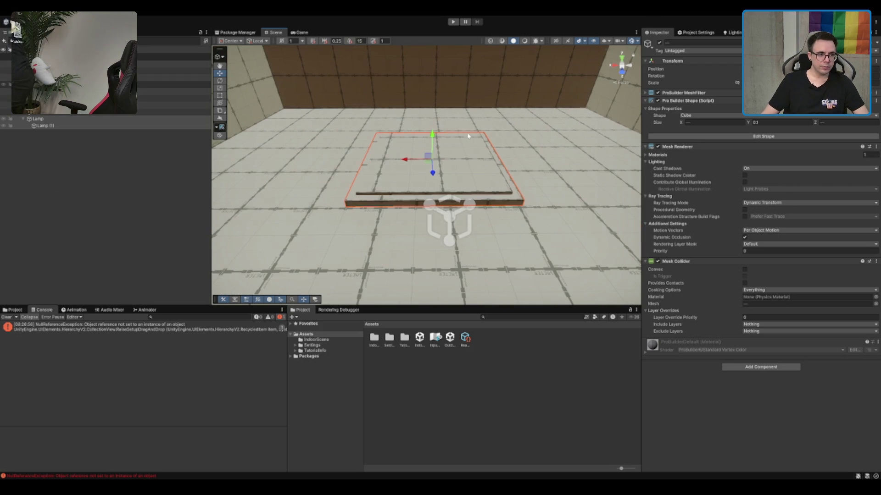
Raise the Area Light above the lamp slabs and parent it under Lamp (1).
left_click(68, 120)
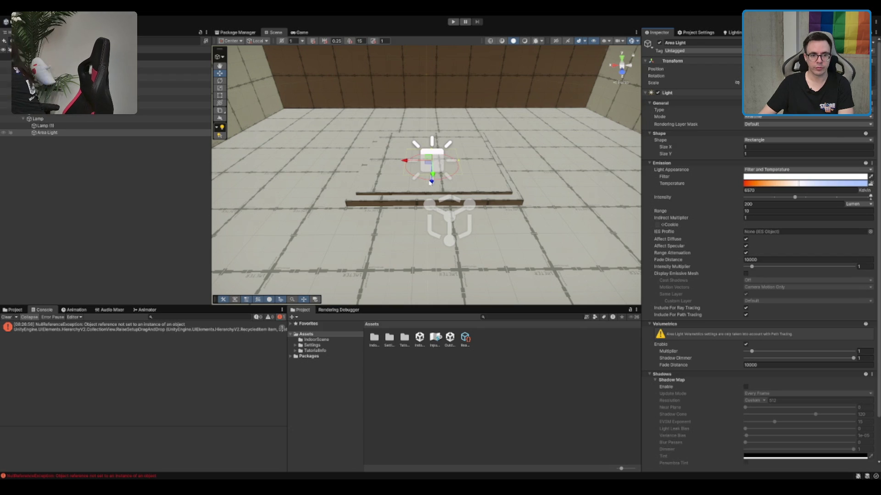
left_click_drag(434, 184, 454, 16)
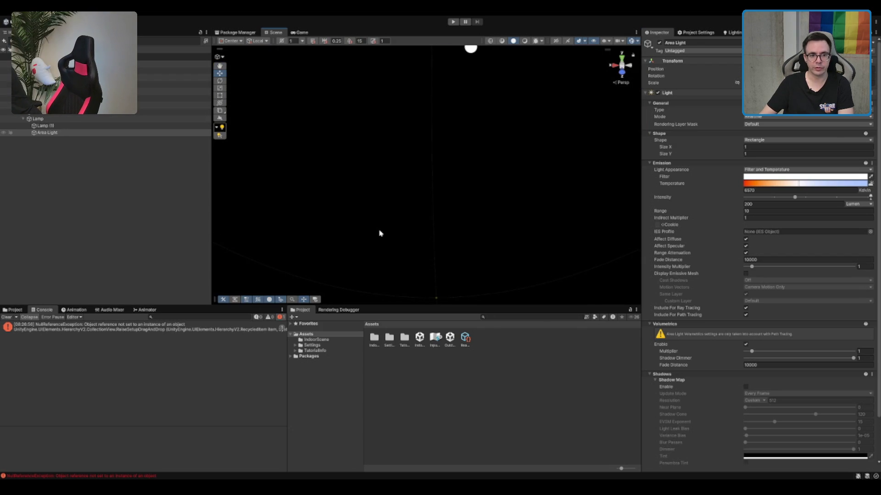
key("f")
scroll(454, 205, "up", 3)
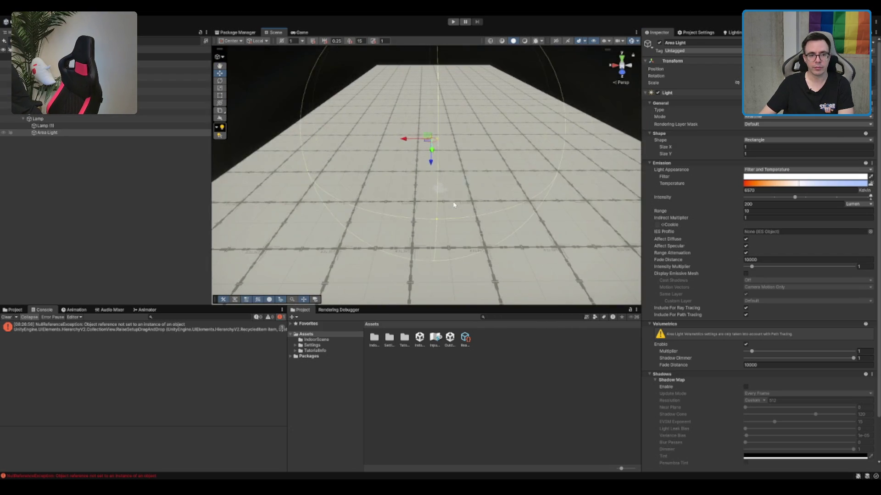
scroll(454, 205, "up", 5)
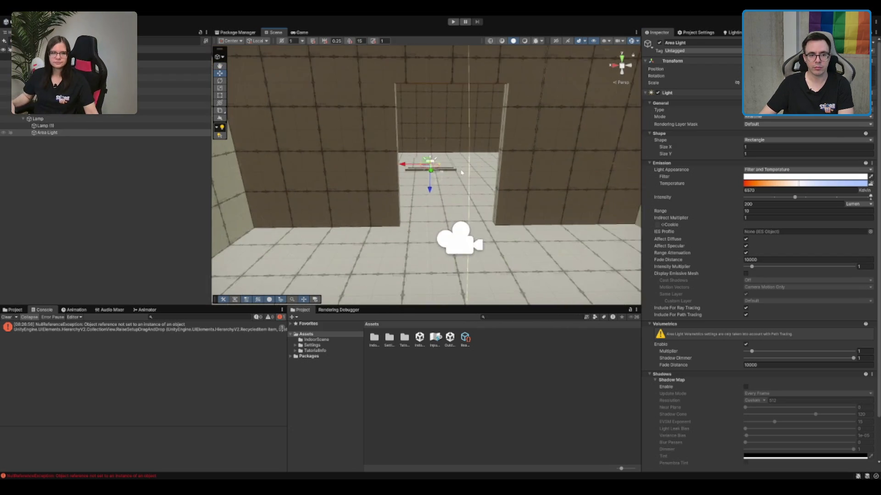
scroll(461, 172, "up", 2)
mouse_move(422, 183)
left_mouse_down()
mouse_move(436, 98)
mouse_move(432, 166)
left_mouse_up()
scroll(438, 108, "down", 2)
scroll(458, 147, "up", 3)
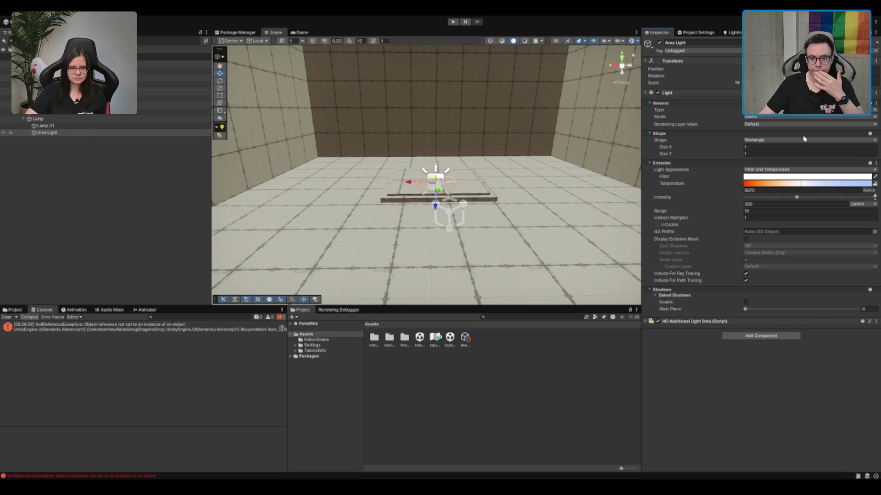
scroll(485, 138, "up", 5)
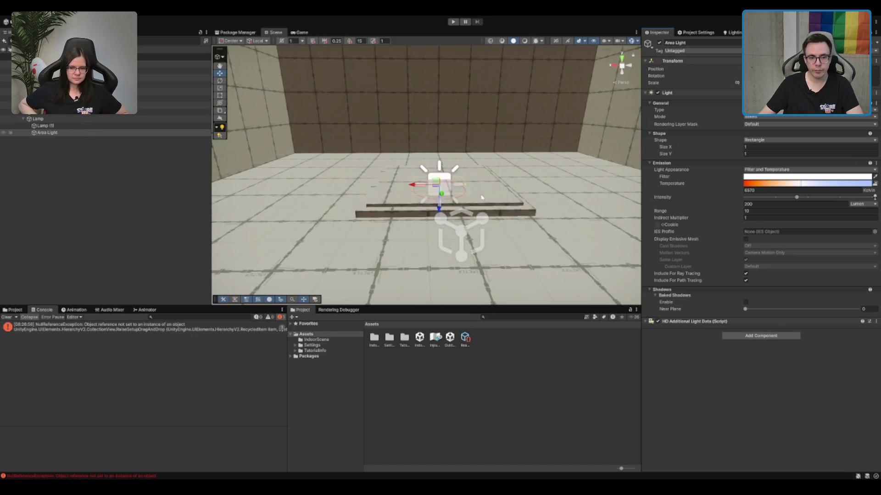
left_click_drag(484, 137, 580, 196)
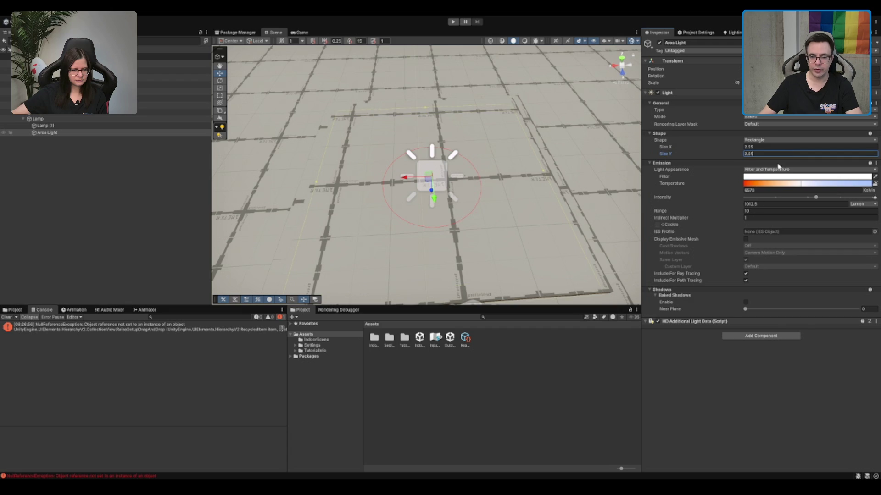
left_click_drag(46, 133, 43, 125)
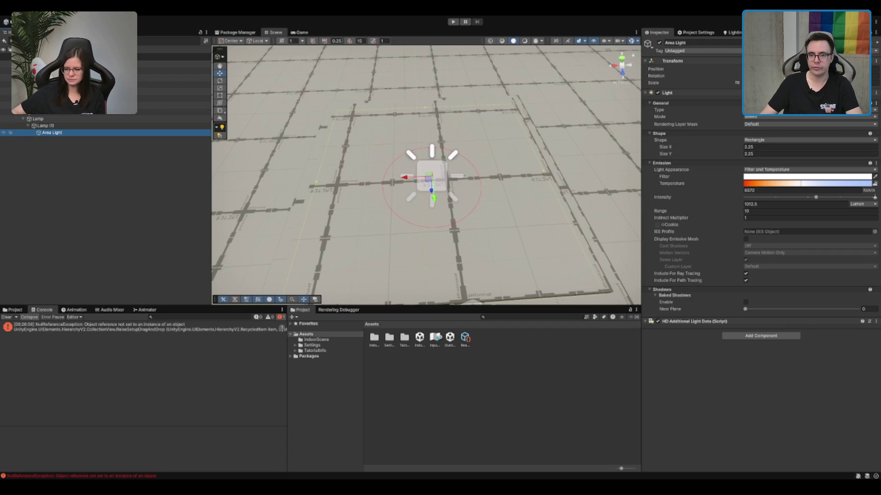
Turn on Scene view lighting and view the area light's glow on walls and floor.
mouse_move(603, 162)
left_mouse_down()
mouse_move(529, 124)
mouse_move(524, 135)
mouse_move(530, 70)
mouse_move(521, 150)
mouse_move(531, 177)
left_mouse_up()
scroll(531, 177, "down", 2)
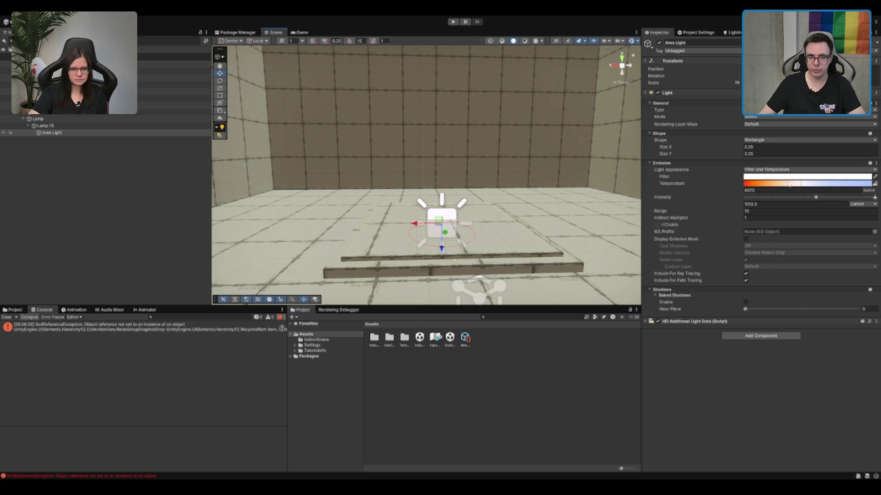
left_click(525, 41)
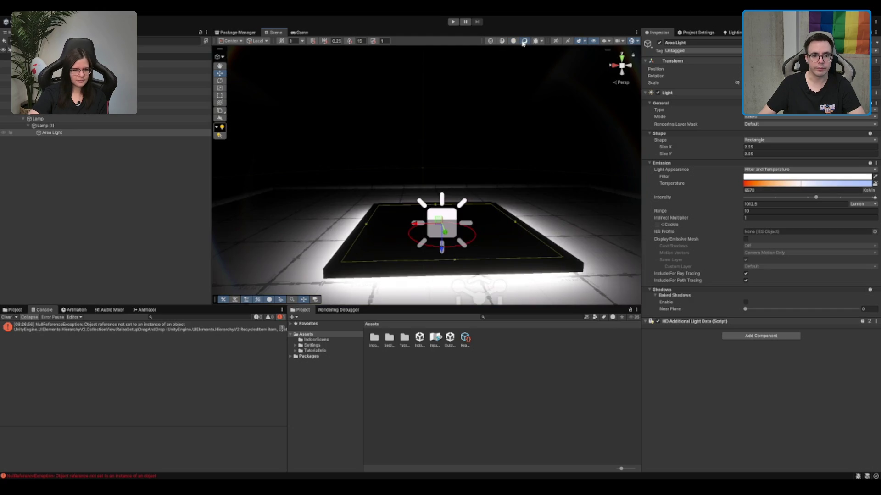
scroll(492, 163, "down", 5)
scroll(490, 163, "up", 5)
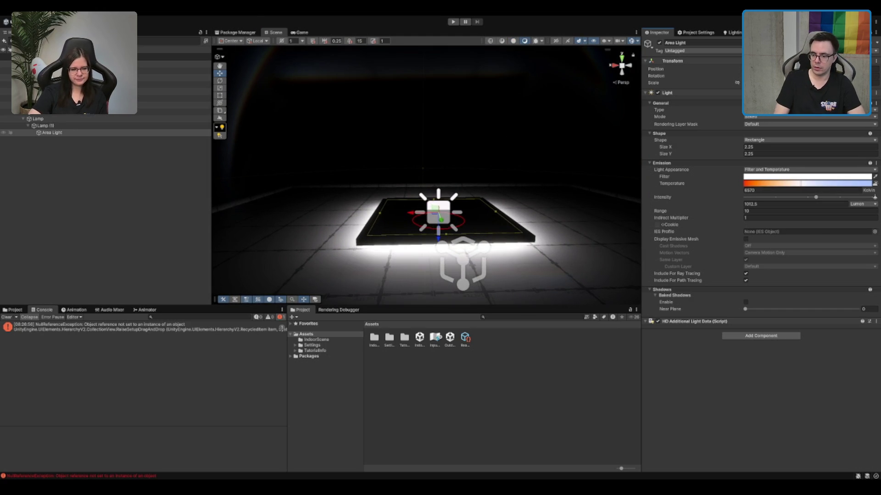
left_click_drag(509, 220, 512, 184)
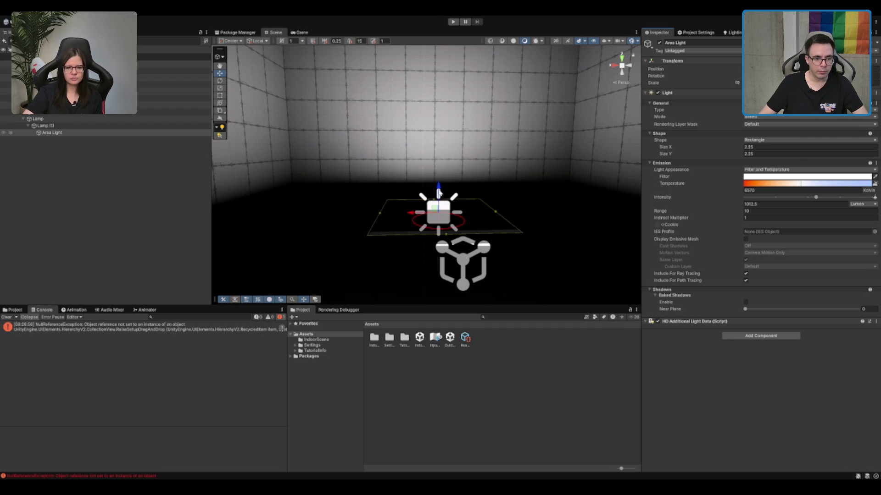
mouse_move(439, 192)
left_mouse_down()
mouse_move(466, 169)
mouse_move(423, 232)
mouse_move(612, 235)
mouse_move(471, 236)
mouse_move(529, 83)
mouse_move(478, 133)
mouse_move(482, 182)
mouse_move(450, 261)
left_mouse_up()
Turn off the lighting preview, then rotate the lamp back to level.
left_click(513, 41)
key("w")
left_click(448, 266, "shift")
scroll(448, 266, "down", 5)
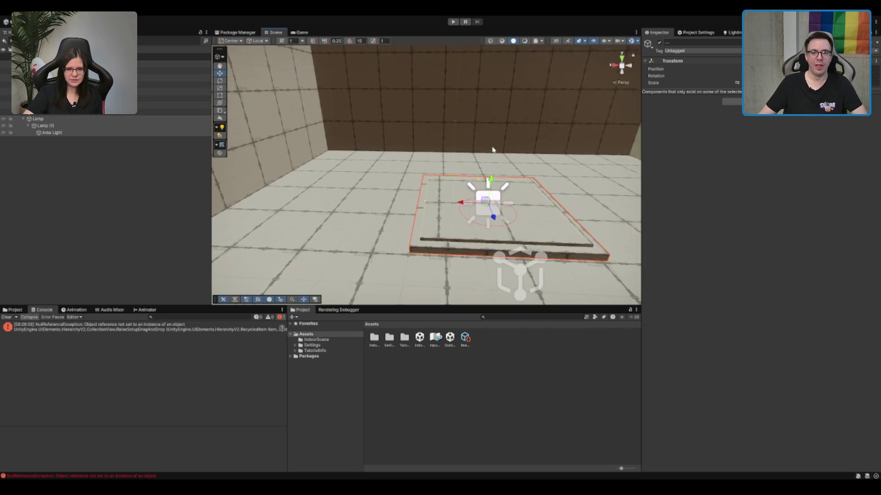
key("e")
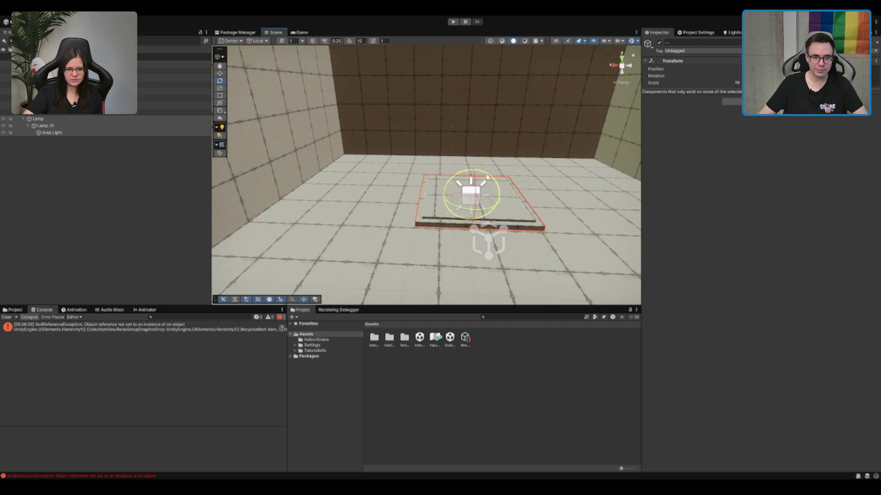
left_click_drag(492, 175, 479, 196)
key("w")
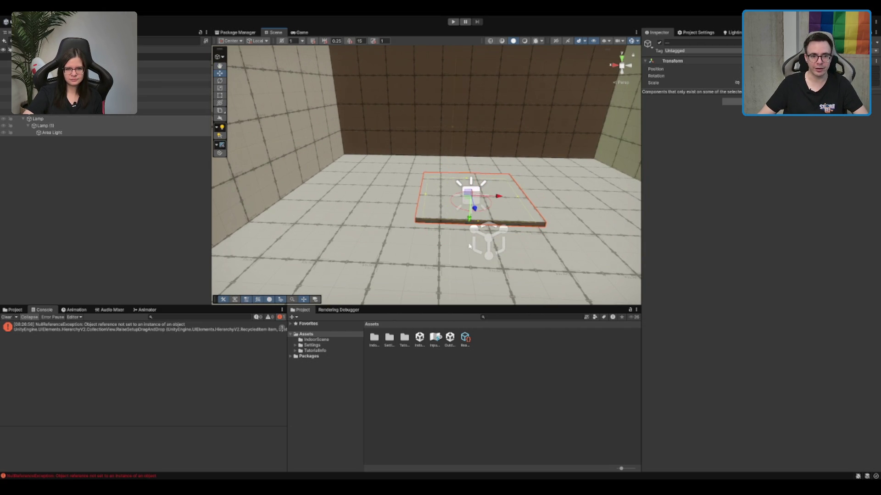
key("f")
Raise the lamp and its area light to just under the ceiling.
mouse_move(441, 252)
left_mouse_down()
mouse_move(438, 128)
mouse_move(448, 118)
left_mouse_up()
key("f")
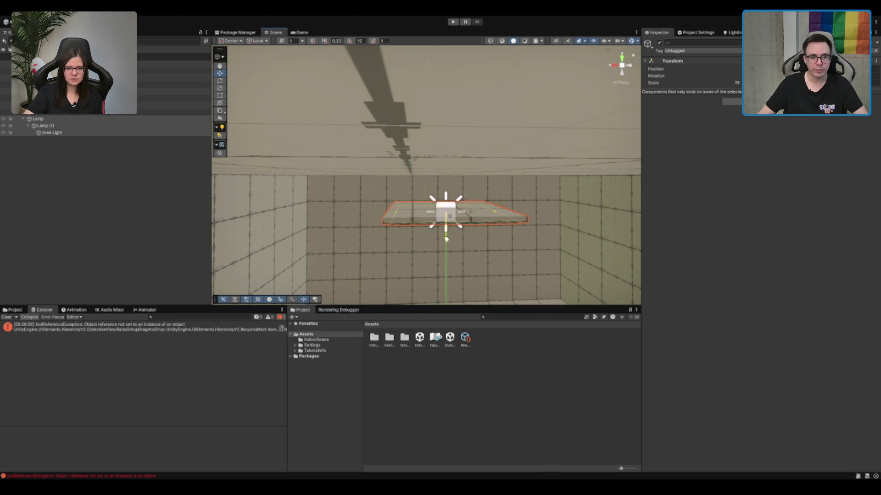
left_click_drag(446, 239, 450, 182)
key("f")
key("f")
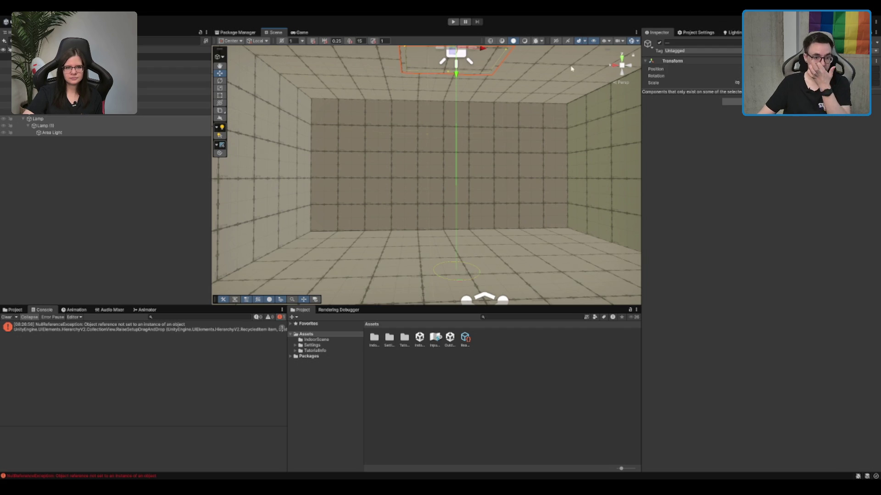
key("f")
scroll(456, 104, "down", 2)
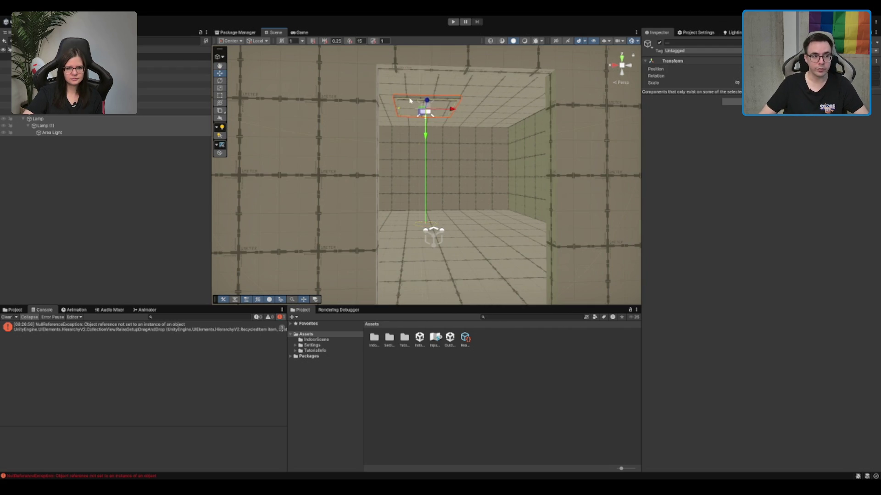
left_click(46, 120)
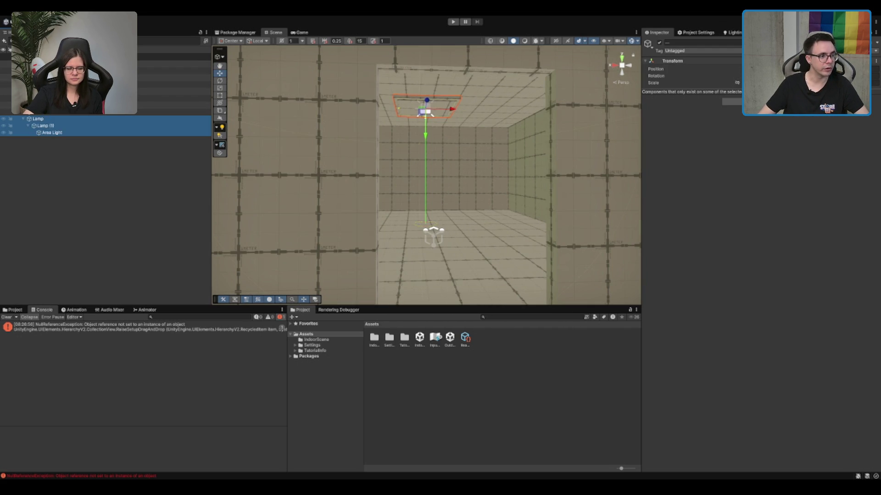
scroll(105, 156, "up", 2)
scroll(106, 156, "down", 1)
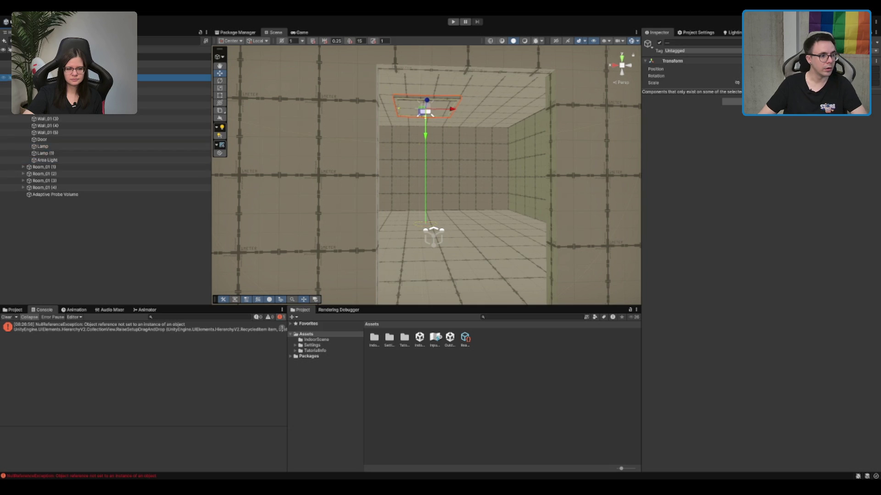
Select and frame Room_01, then inspect its right wall with scene lighting previewed.
left_click(46, 78)
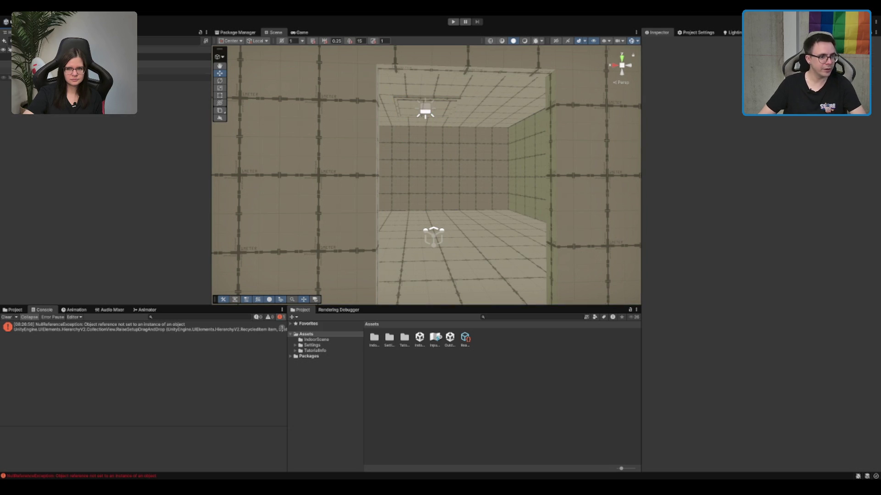
key("f")
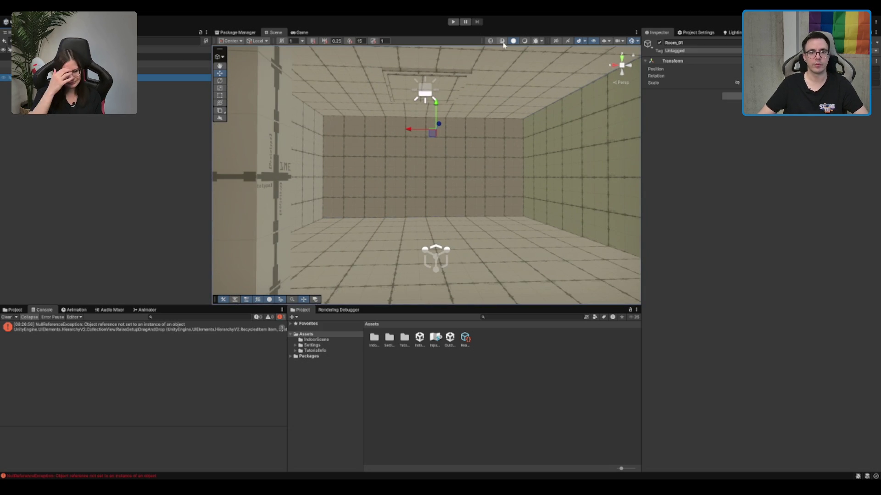
left_click(524, 41)
mouse_move(452, 142)
left_mouse_down()
mouse_move(419, 114)
mouse_move(515, 147)
mouse_move(474, 126)
mouse_move(356, 164)
mouse_move(422, 158)
left_mouse_up()
left_click(518, 138)
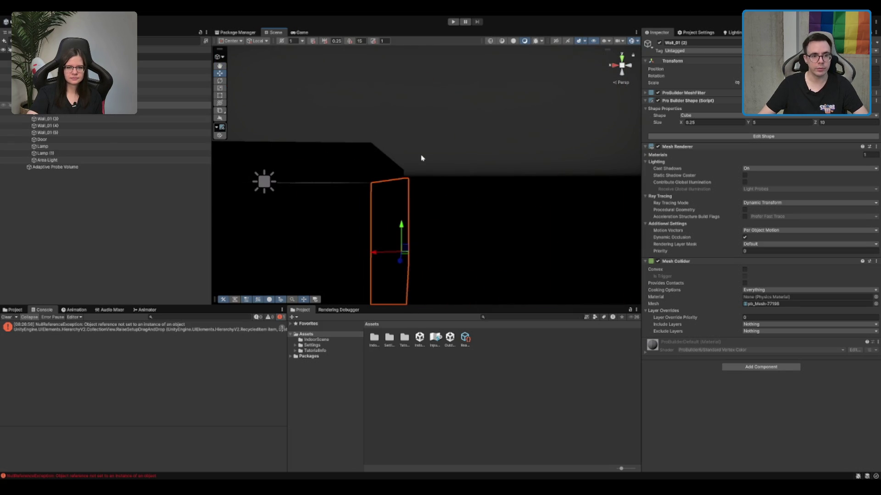
left_click(513, 41)
mouse_move(486, 122)
left_mouse_down()
mouse_move(468, 182)
mouse_move(373, 163)
left_mouse_up()
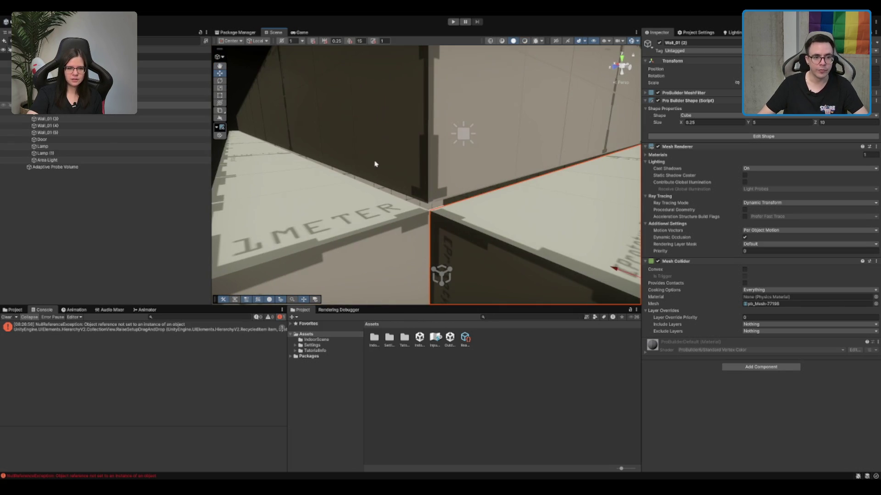
Inspect the ceiling slab Cube (1), then reselect and frame the whole Room_01.
left_click(411, 173)
key("f")
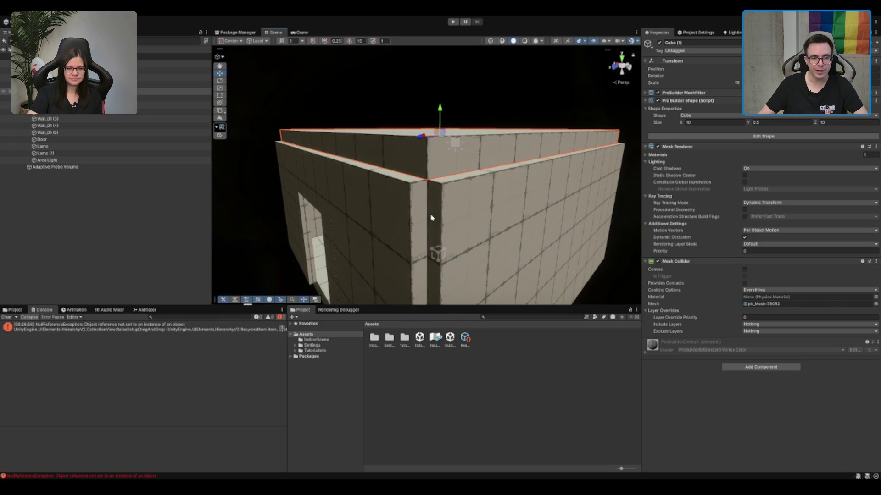
mouse_move(438, 219)
left_mouse_down()
mouse_move(503, 112)
mouse_move(531, 157)
mouse_move(517, 130)
mouse_move(552, 84)
mouse_move(468, 216)
mouse_move(320, 179)
mouse_move(328, 162)
left_mouse_up()
double_click(152, 78)
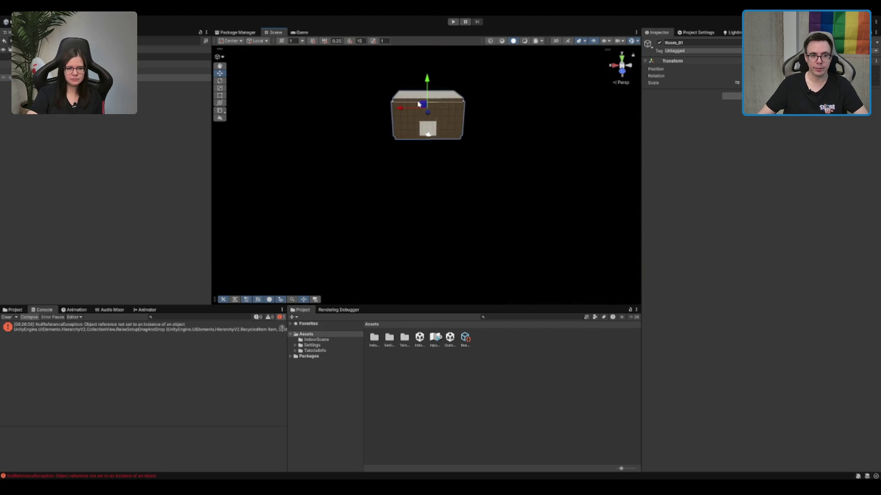
mouse_move(458, 121)
left_mouse_down()
mouse_move(404, 157)
mouse_move(507, 165)
mouse_move(422, 186)
mouse_move(533, 149)
mouse_move(389, 127)
mouse_move(527, 127)
left_mouse_up()
Duplicate Room_01 and delete the copy's near wall to open the rooms together.
key("ctrl+d")
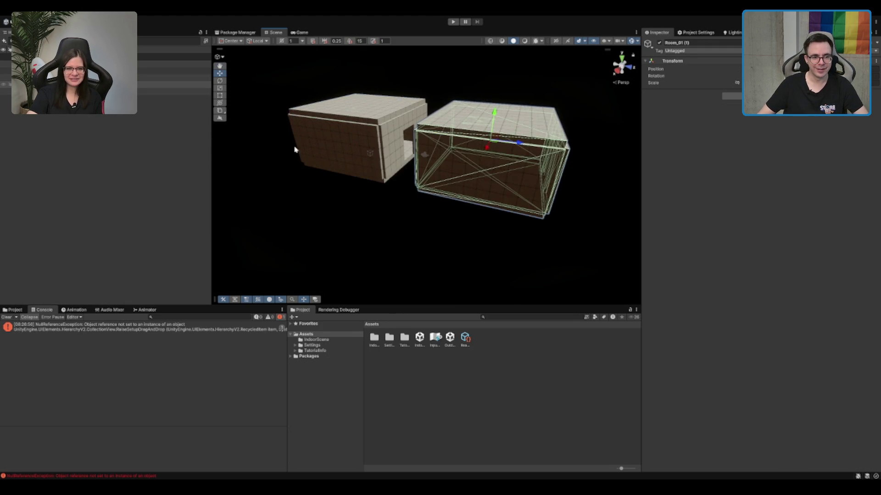
scroll(453, 140, "up", 5)
left_click(458, 140)
key("Delete")
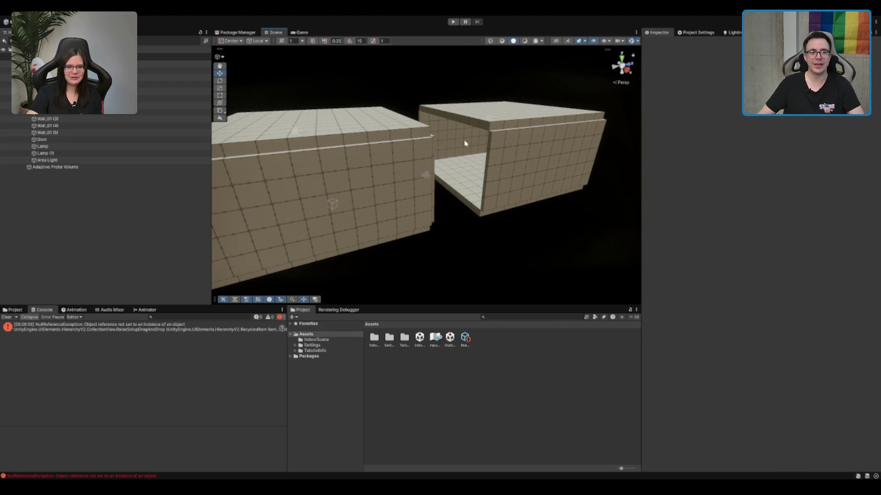
left_click(161, 84)
mouse_move(458, 112)
left_mouse_down()
mouse_move(481, 172)
mouse_move(502, 173)
left_mouse_up()
scroll(502, 174, "down", 5)
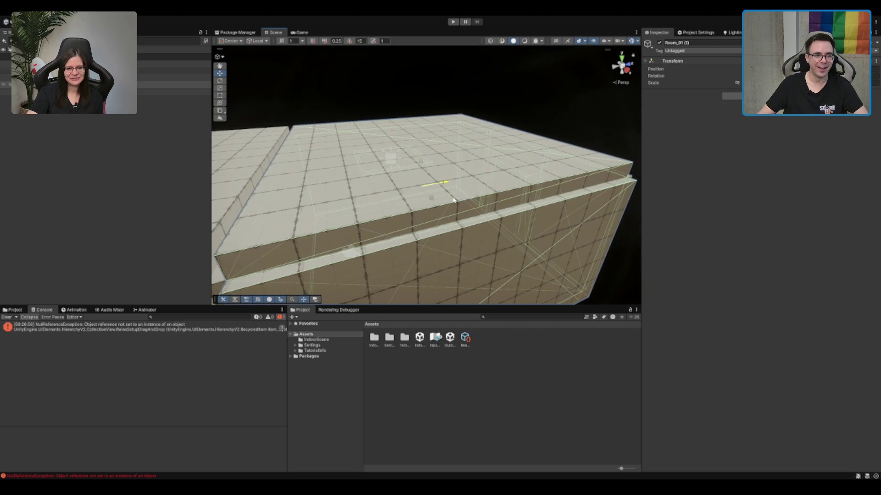
key("f")
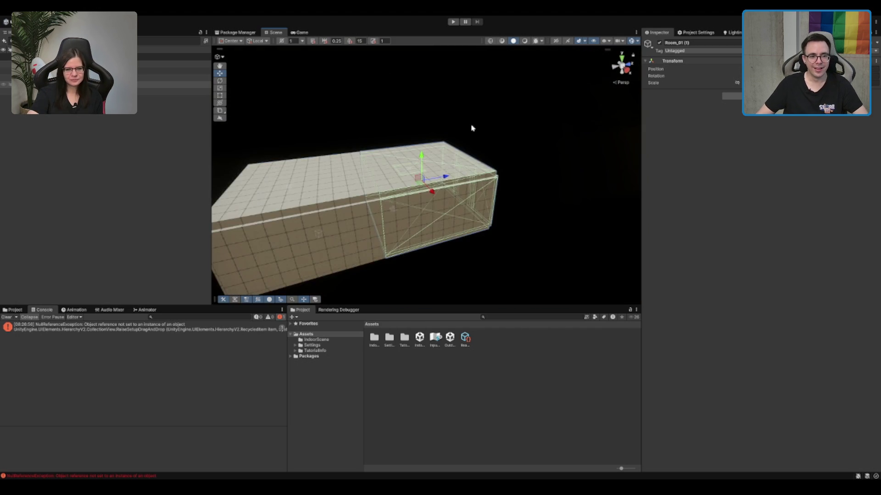
mouse_move(472, 128)
left_mouse_down()
mouse_move(355, 181)
mouse_move(431, 197)
mouse_move(412, 199)
mouse_move(420, 205)
mouse_move(534, 165)
mouse_move(551, 169)
left_mouse_up()
Duplicate the room again to extend the corridor and fly the view inside.
key("ctrl+d")
key("ctrl+d")
key("ctrl+d")
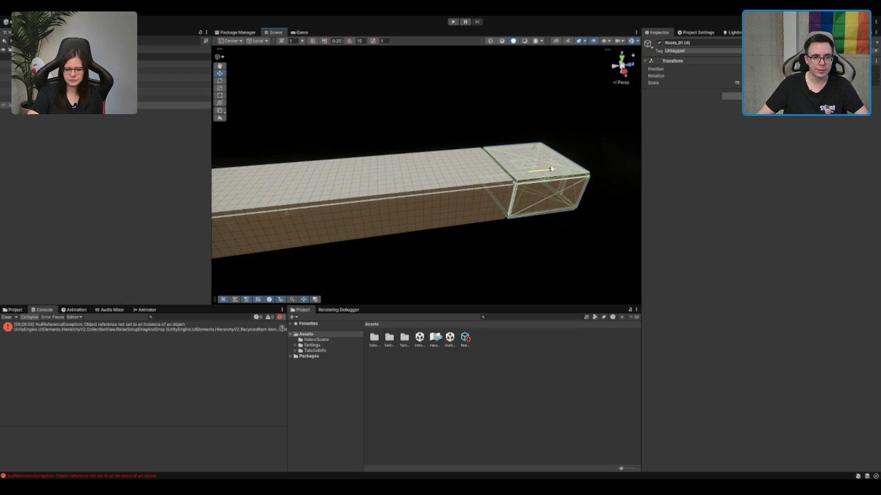
scroll(470, 202, "up", 8)
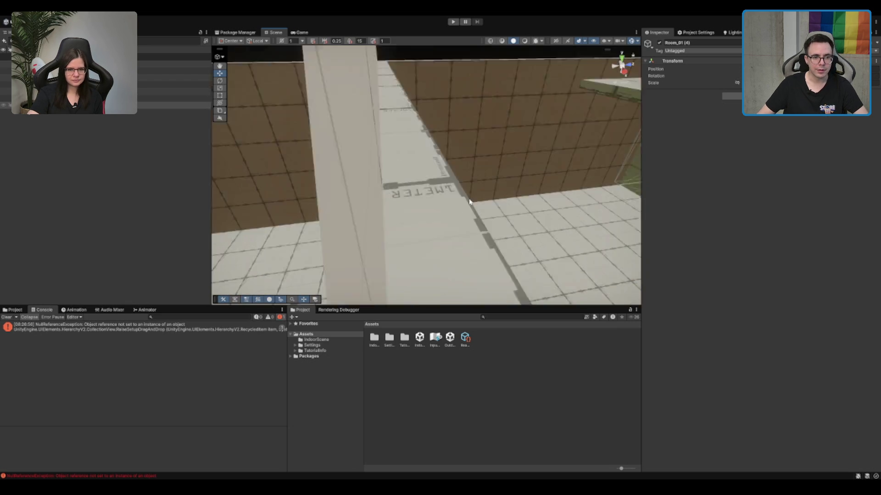
mouse_move(470, 202)
left_mouse_down()
mouse_move(579, 133)
mouse_move(521, 104)
mouse_move(497, 138)
mouse_move(441, 142)
mouse_move(324, 118)
left_mouse_up()
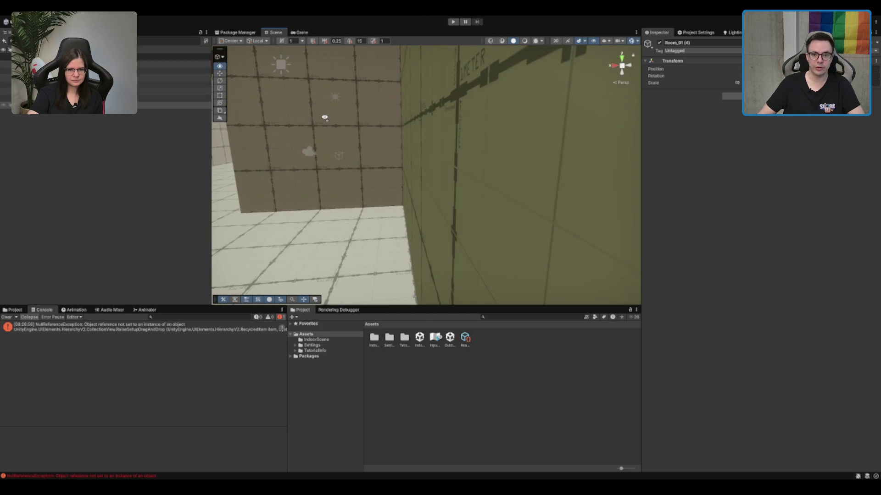
Start a scene lighting bake from the Adaptive Probe Volumes lighting settings.
left_click(731, 32)
left_click_drag(431, 151, 457, 148)
left_click(709, 43)
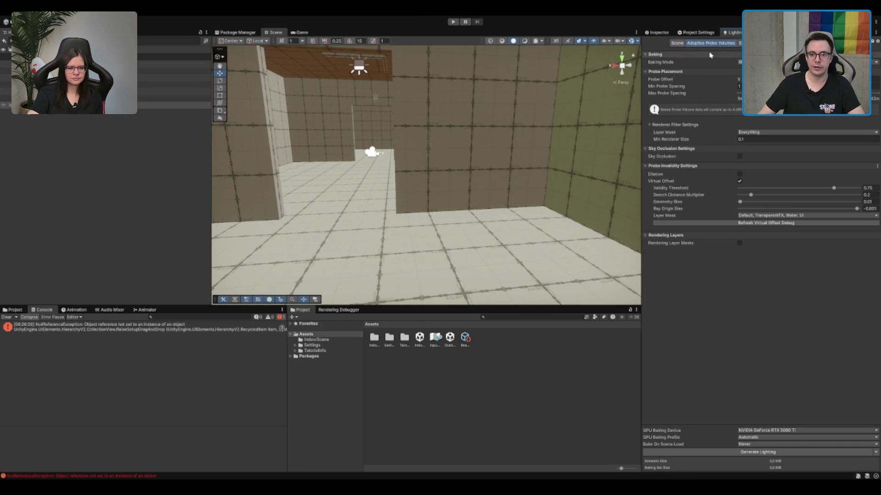
left_click(795, 452)
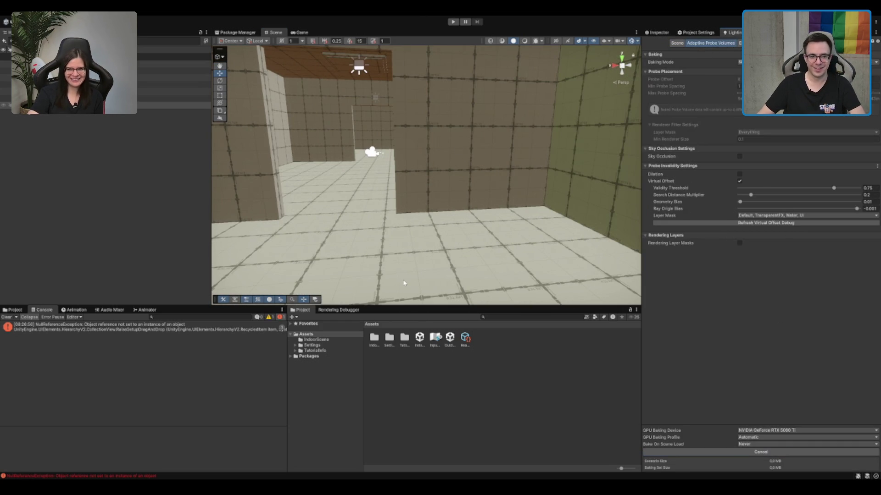
left_click(524, 41)
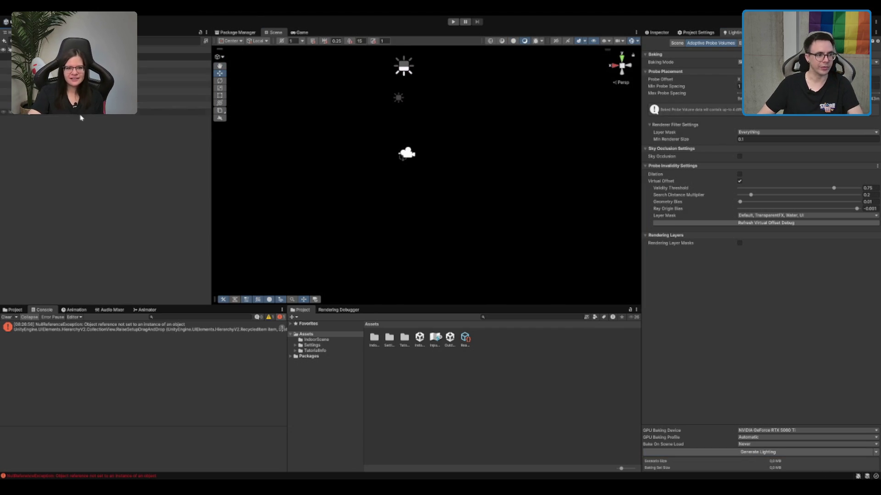
Fit the Adaptive Probe Volume to the scene and preview the rooms with lighting.
left_click(113, 113)
left_click(663, 33)
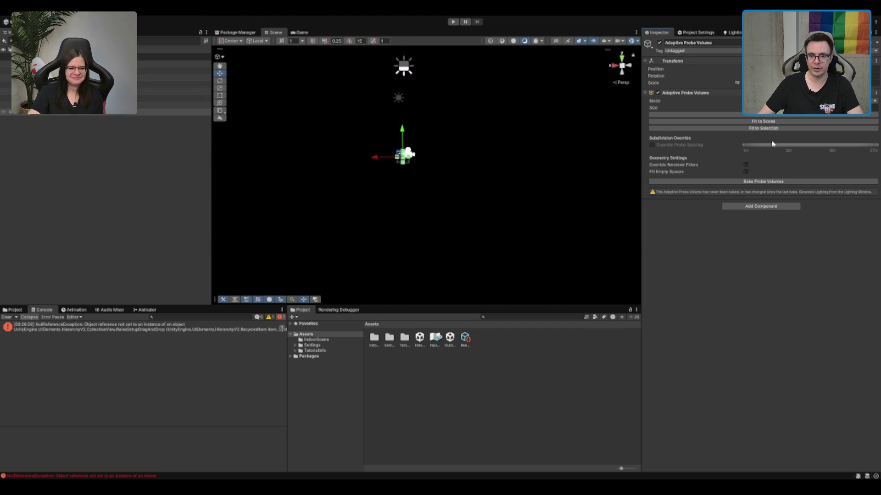
left_click(782, 121)
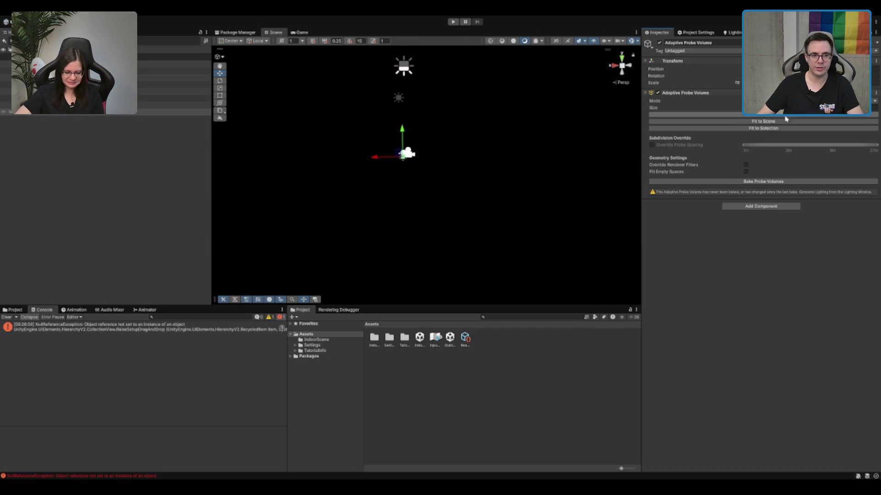
scroll(472, 131, "up", 5)
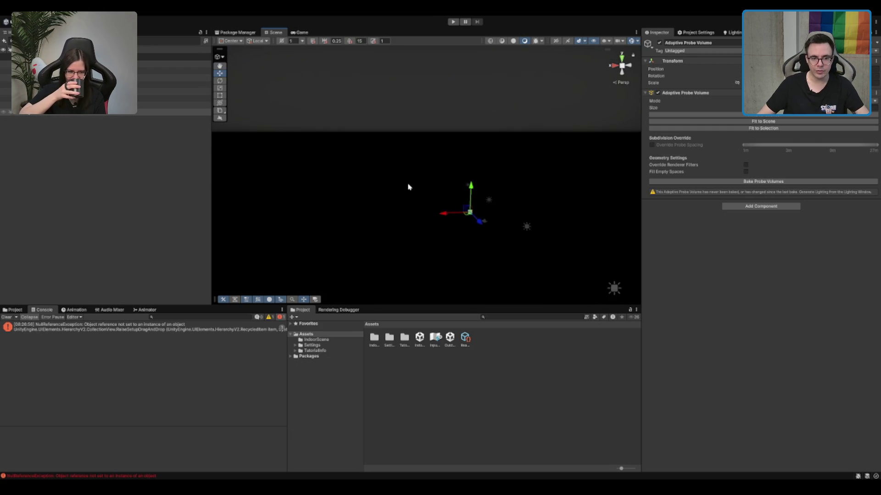
mouse_move(408, 186)
left_mouse_down()
mouse_move(498, 207)
mouse_move(380, 235)
mouse_move(578, 167)
left_mouse_up()
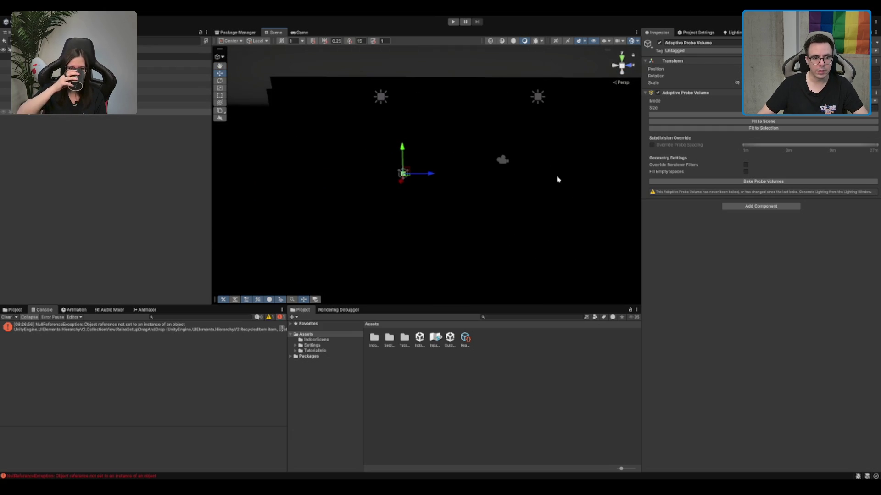
left_click_drag(510, 55, 484, 129)
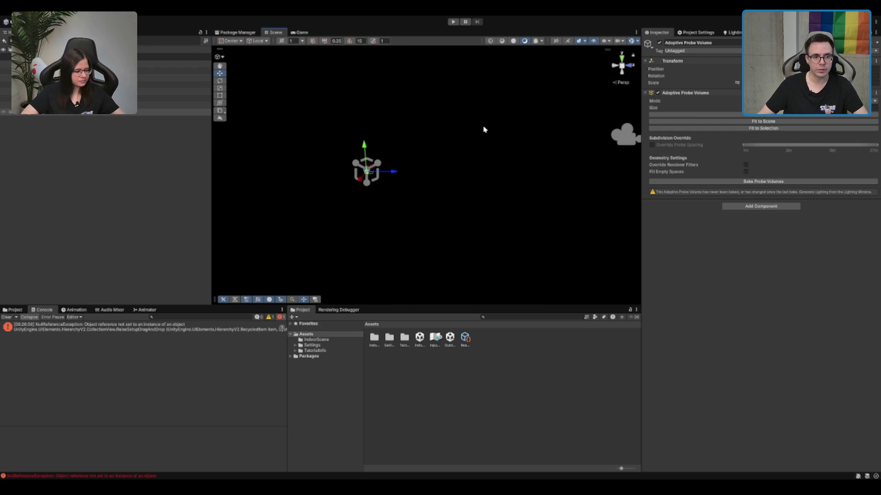
left_click(513, 42)
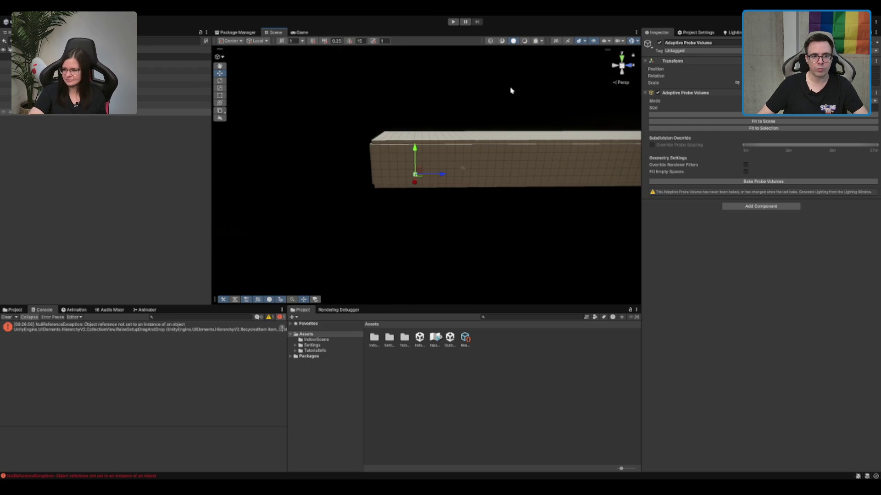
left_click(631, 42)
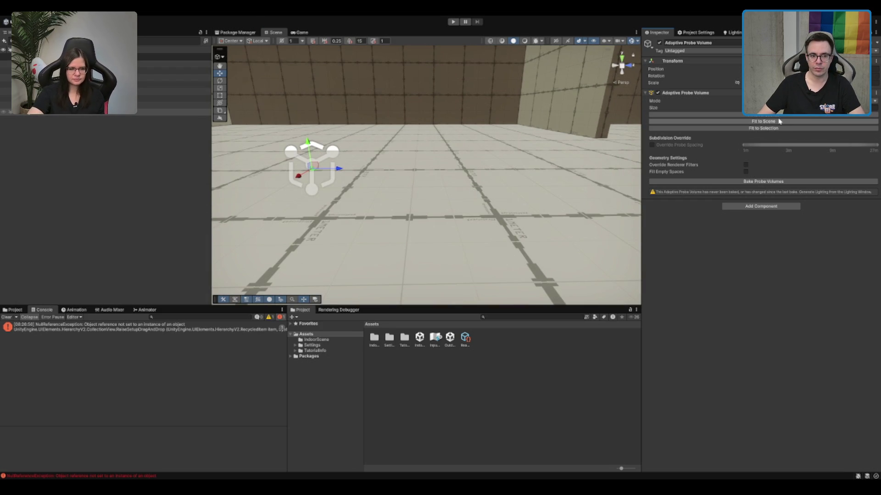
Check the ceiling area light and floor cube, then bake the Adaptive Probe Volume.
left_click(785, 119)
key("f")
scroll(430, 127, "up", 5)
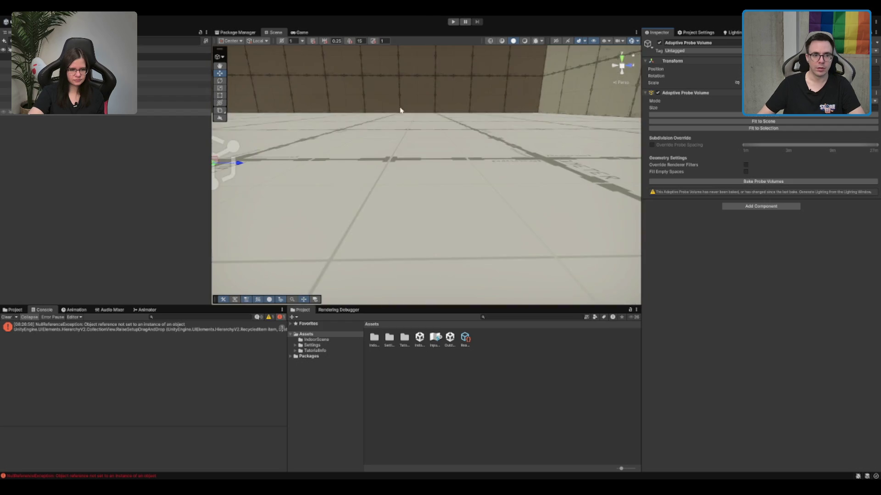
mouse_move(401, 117)
left_mouse_down()
mouse_move(407, 89)
mouse_move(342, 67)
left_mouse_up()
left_click(342, 67)
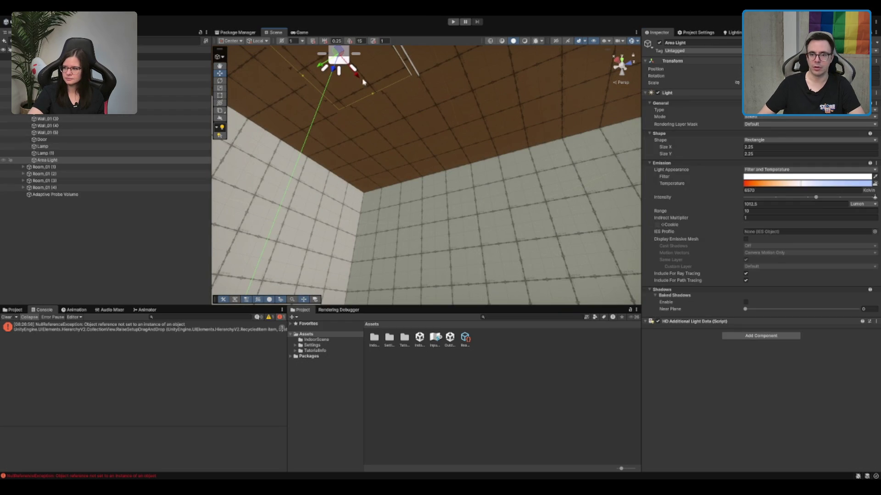
key("f")
mouse_move(566, 177)
left_mouse_down()
mouse_move(365, 183)
mouse_move(370, 218)
mouse_move(404, 258)
left_mouse_up()
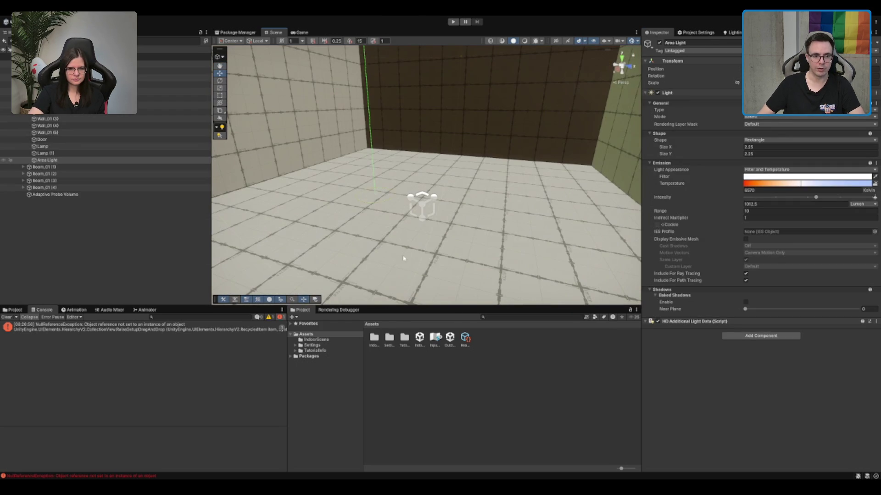
left_click(411, 198)
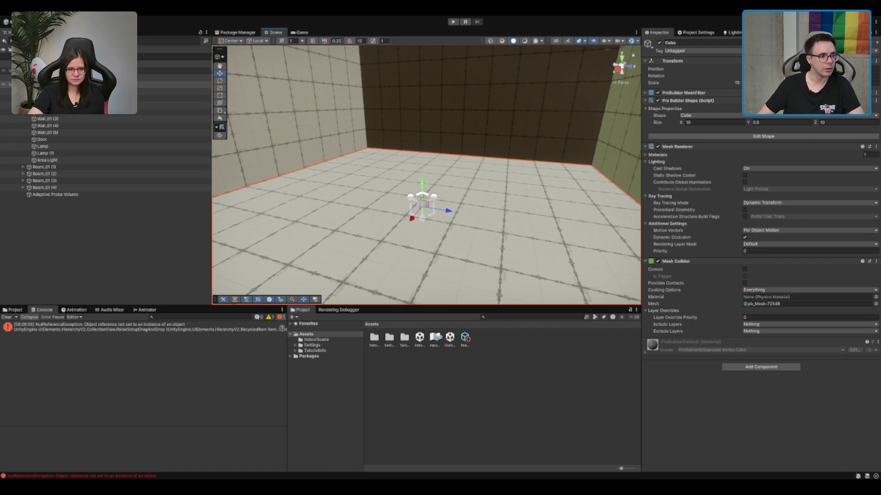
left_click(55, 195)
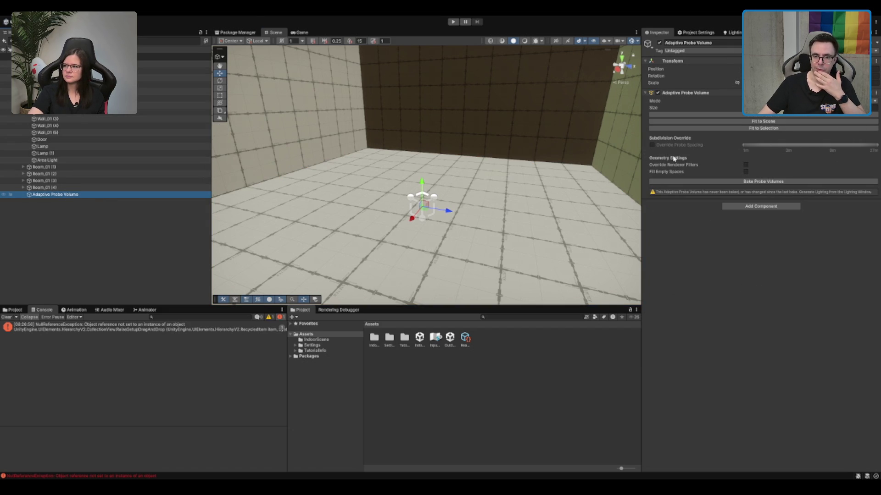
left_click(782, 181)
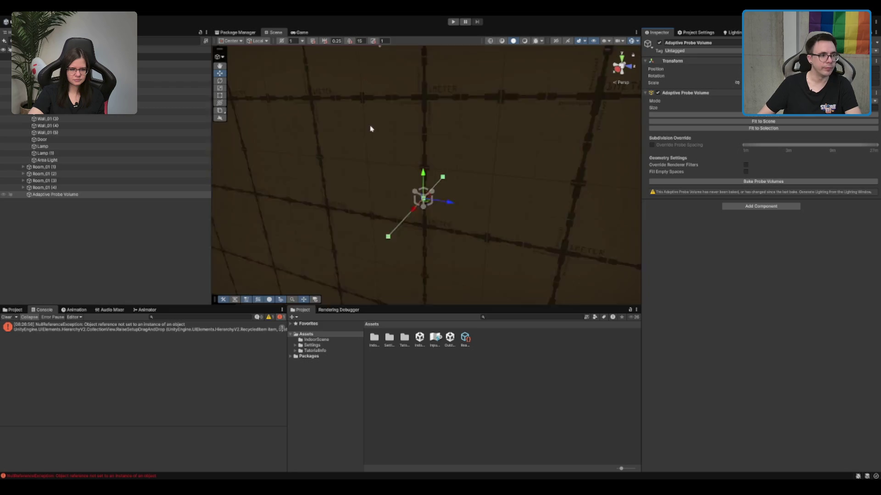
Refit the Adaptive Probe Volume around all the rooms of the corridor.
left_click(372, 133)
left_click(174, 105, "shift")
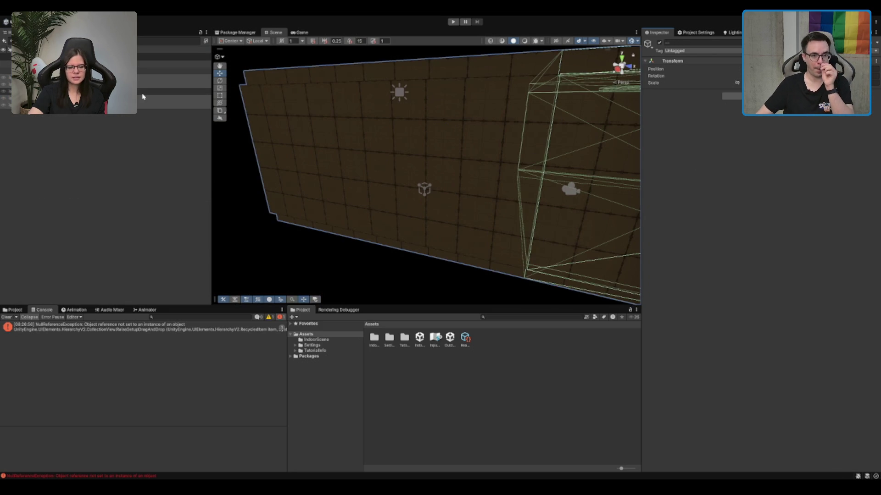
left_click(175, 111)
key("f")
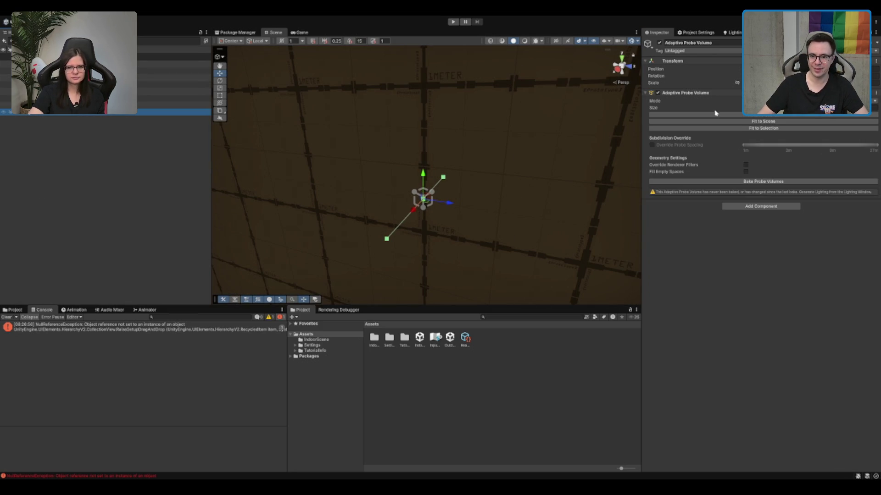
left_click(733, 121)
key("f")
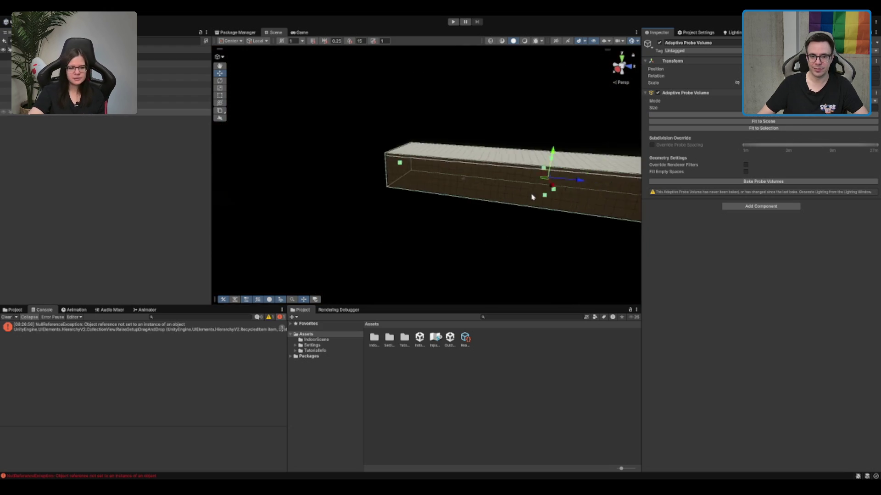
mouse_move(532, 197)
left_mouse_down()
mouse_move(455, 172)
mouse_move(578, 166)
left_mouse_up()
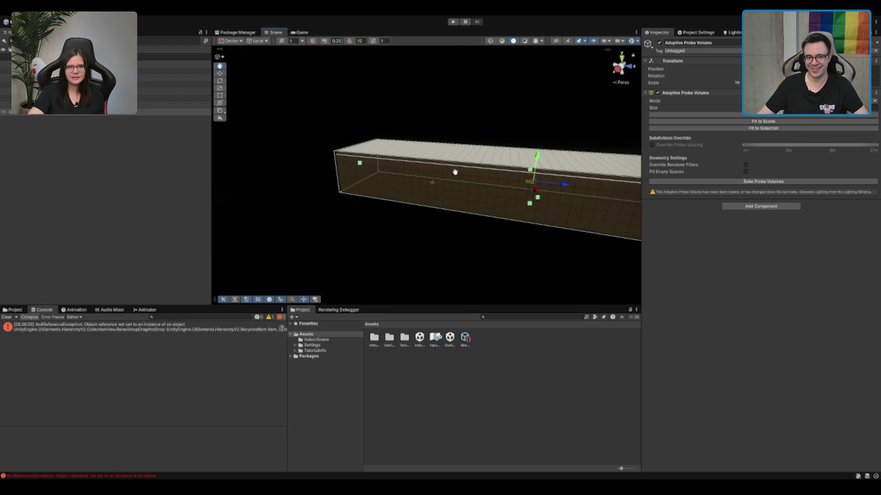
scroll(455, 172, "down", 5)
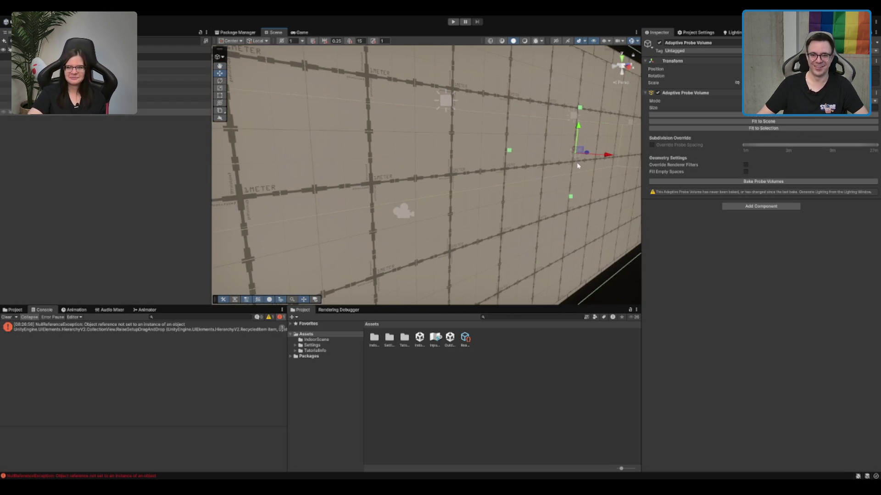
Launch the Adaptive Probe Volume bake and view the baked room's walls and floor.
left_click(781, 183)
left_click(766, 183)
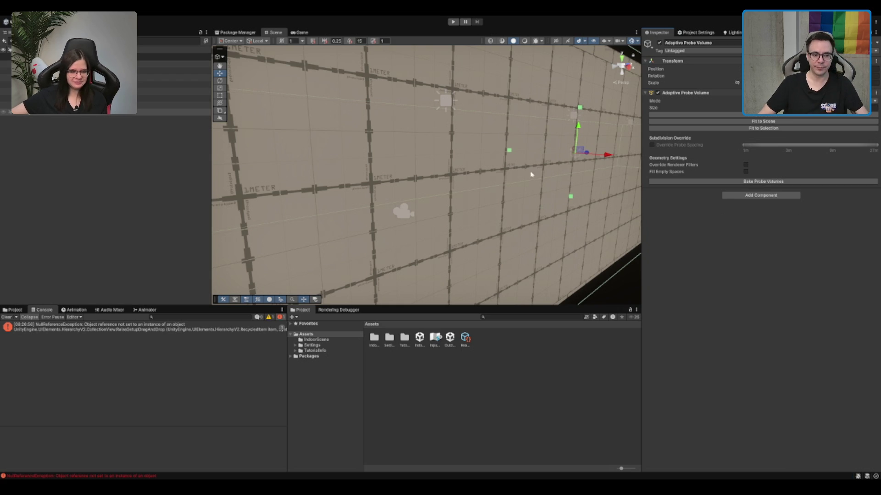
left_click_drag(532, 175, 491, 168)
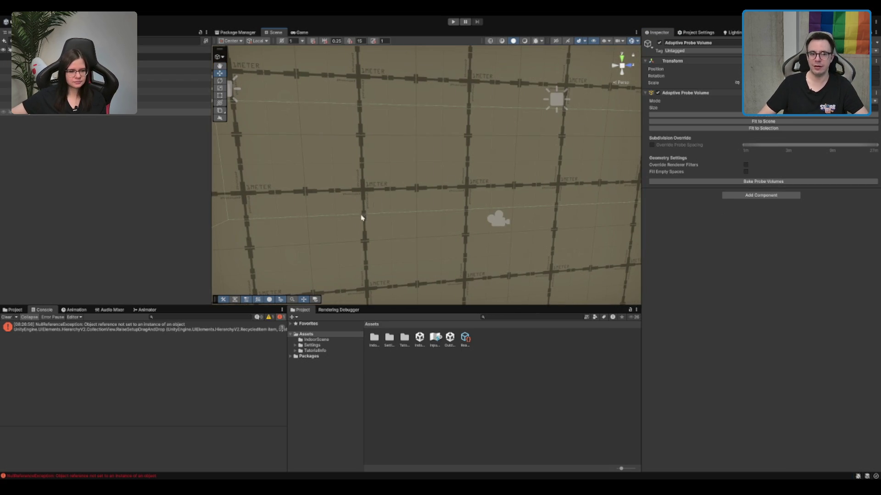
mouse_move(362, 217)
left_mouse_down()
mouse_move(497, 180)
mouse_move(431, 161)
mouse_move(509, 174)
mouse_move(375, 174)
left_mouse_up()
Look through the Rendering Debugger's Probe Volumes page, lighting settings and project assets.
left_click(339, 310)
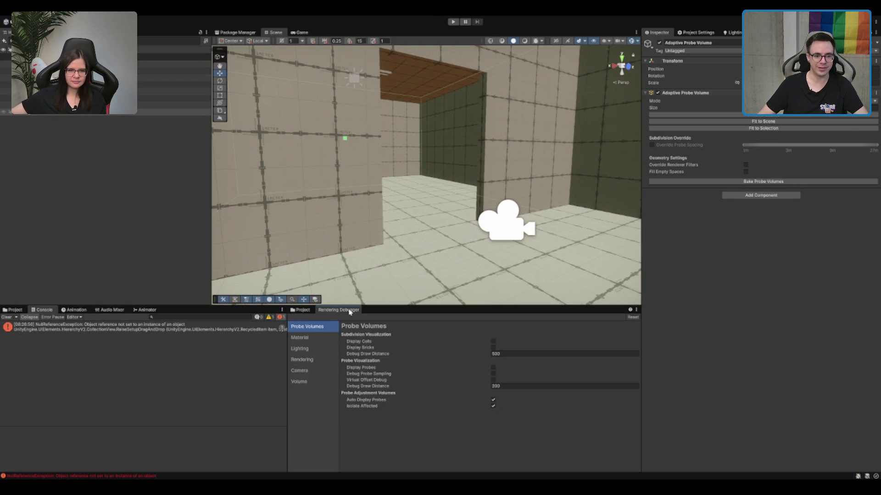
mouse_move(610, 201)
left_mouse_down()
mouse_move(630, 198)
mouse_move(520, 155)
left_mouse_up()
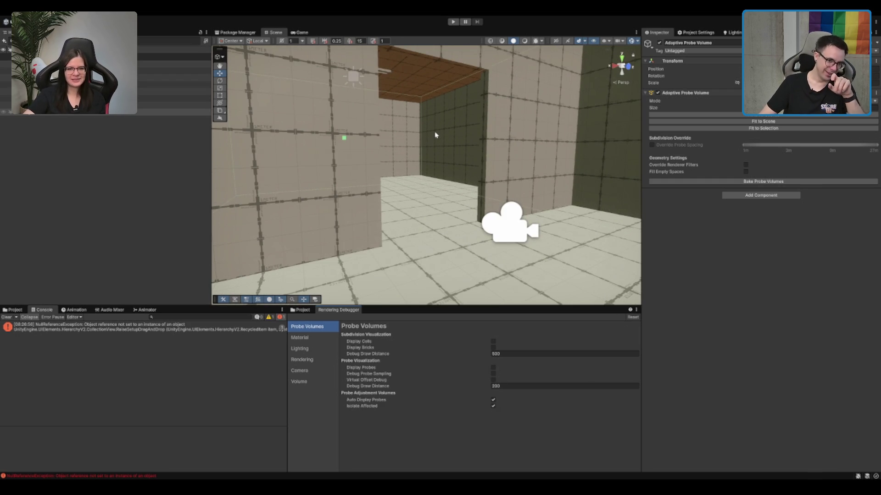
left_click_drag(448, 136, 463, 136)
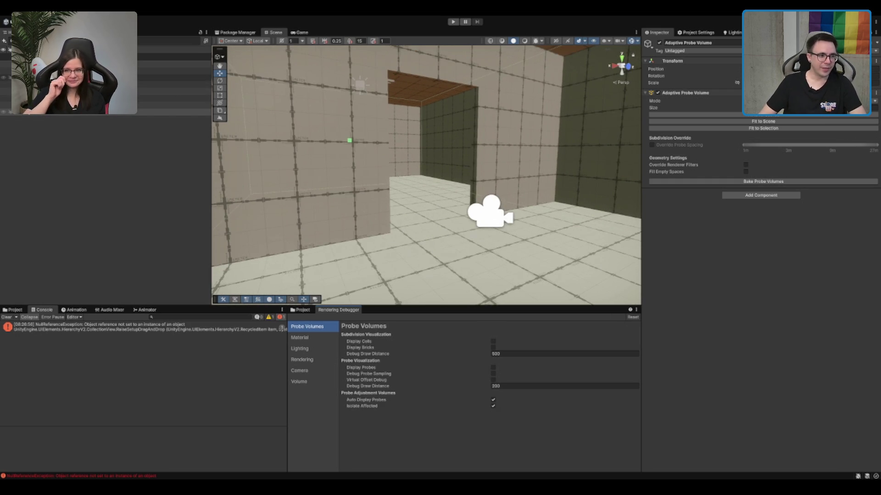
left_click(733, 33)
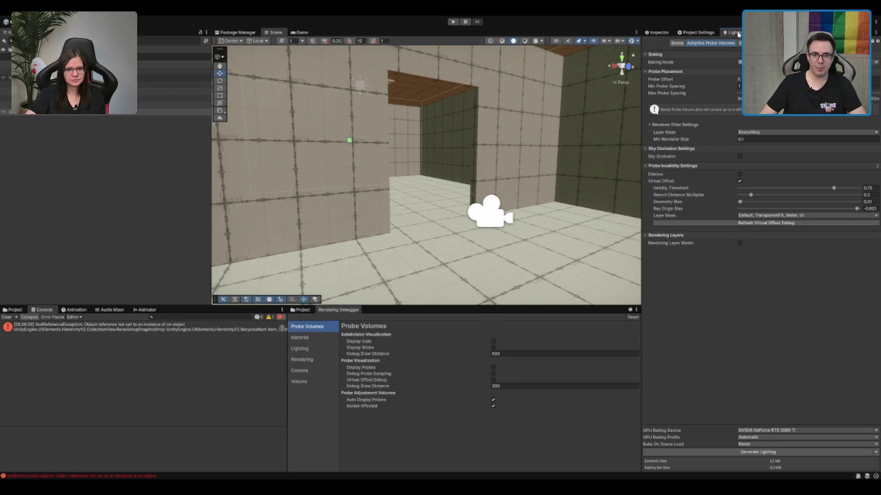
left_click(676, 43)
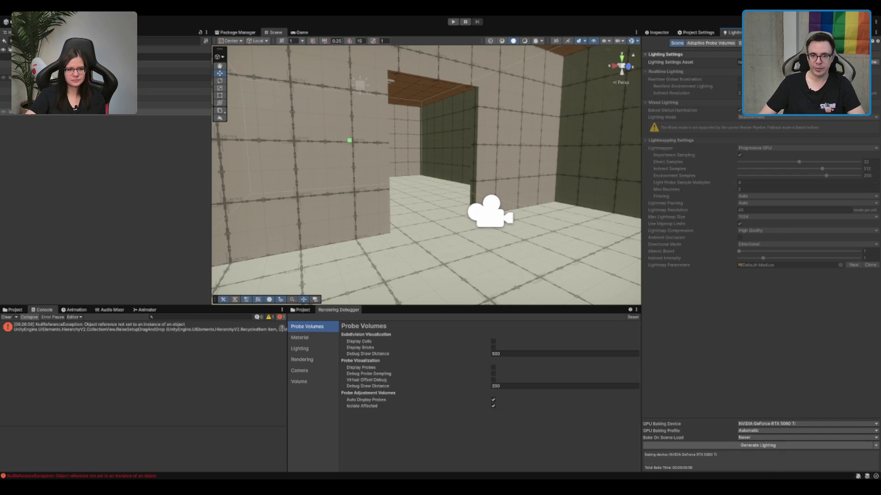
left_click(300, 310)
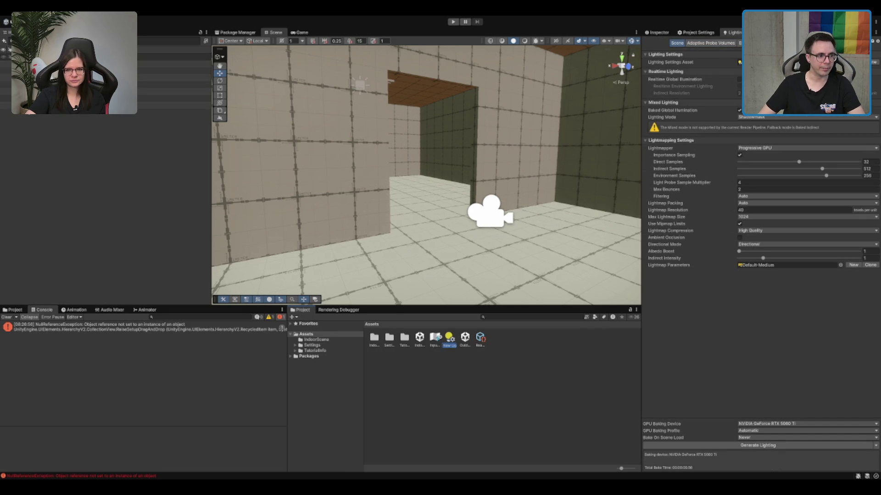
left_click_drag(449, 337, 175, 111)
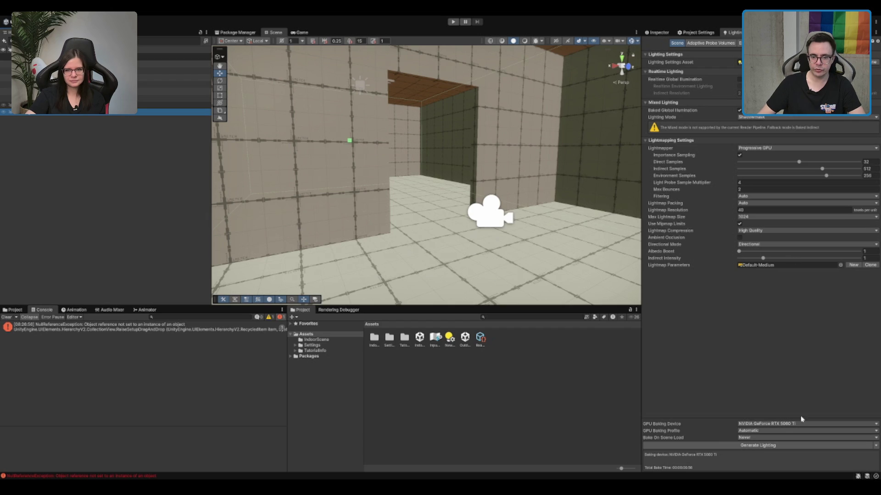
scroll(449, 73, "up", 3)
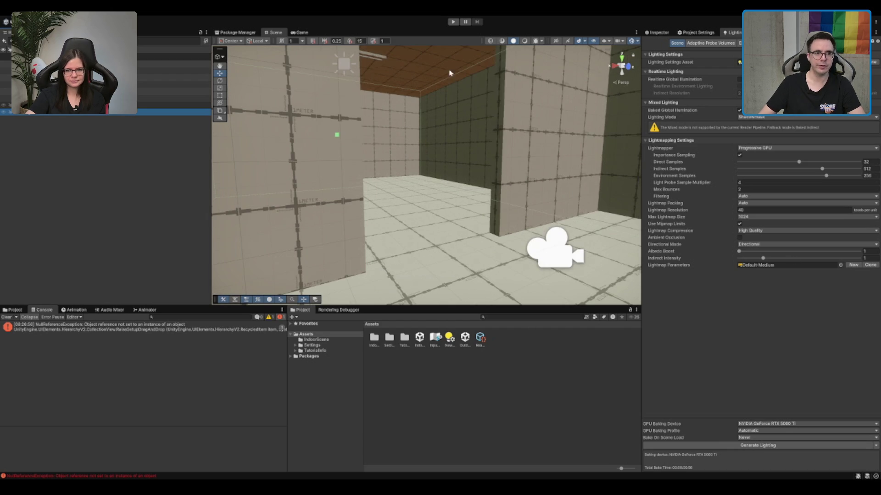
Switch to unlit shading and review the ceiling area light's properties.
left_click(525, 41)
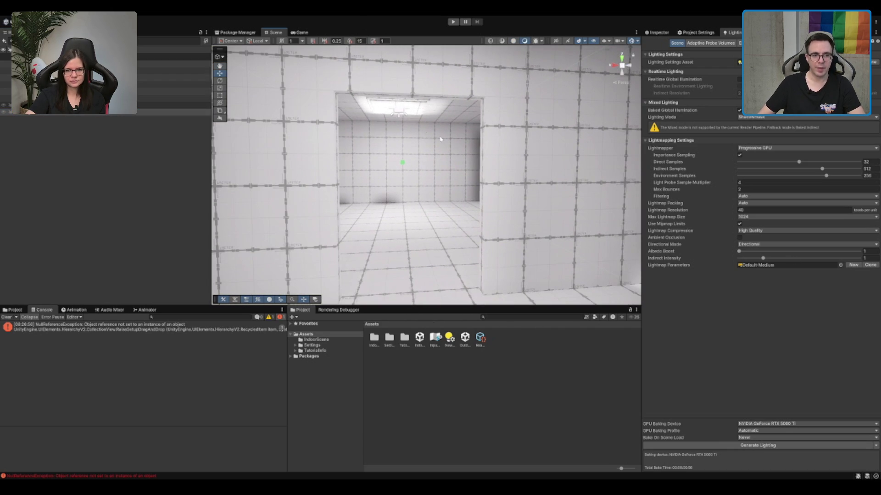
left_click(398, 112)
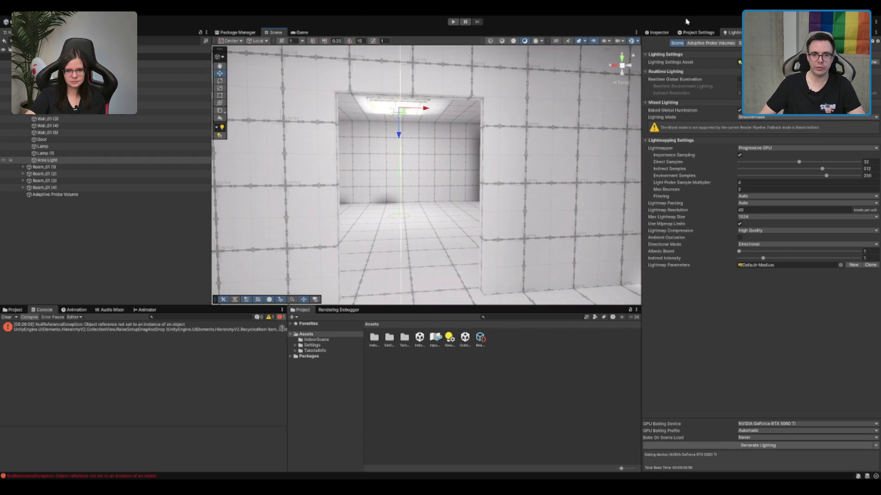
left_click(657, 32)
scroll(440, 133, "up", 5)
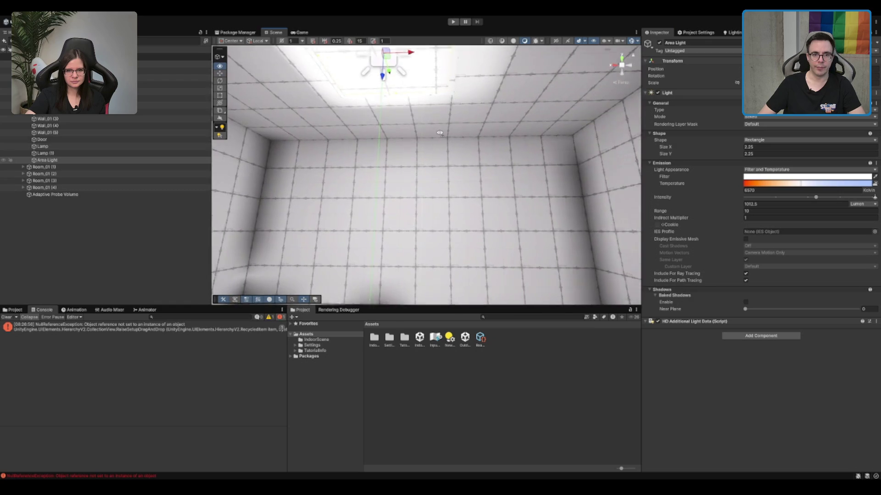
left_click_drag(440, 133, 459, 139)
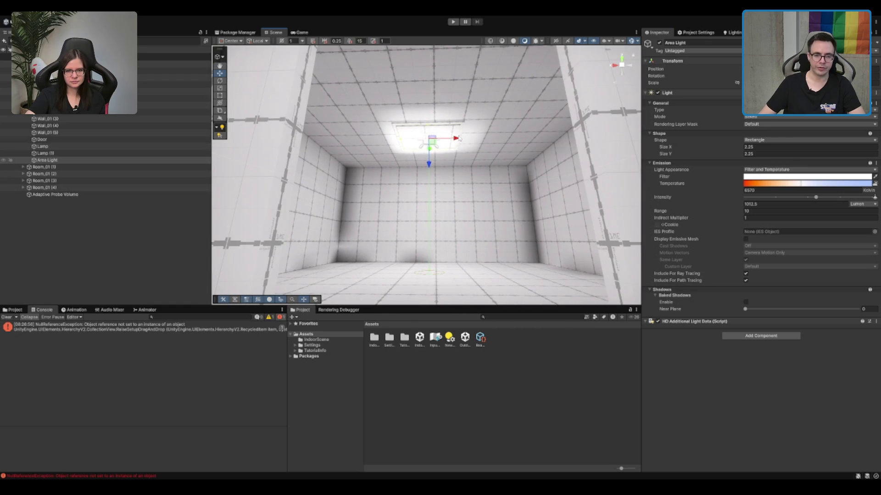
Review the probe volume baking settings, then show the Adaptive Probe Volume component and frame it.
left_click(127, 195)
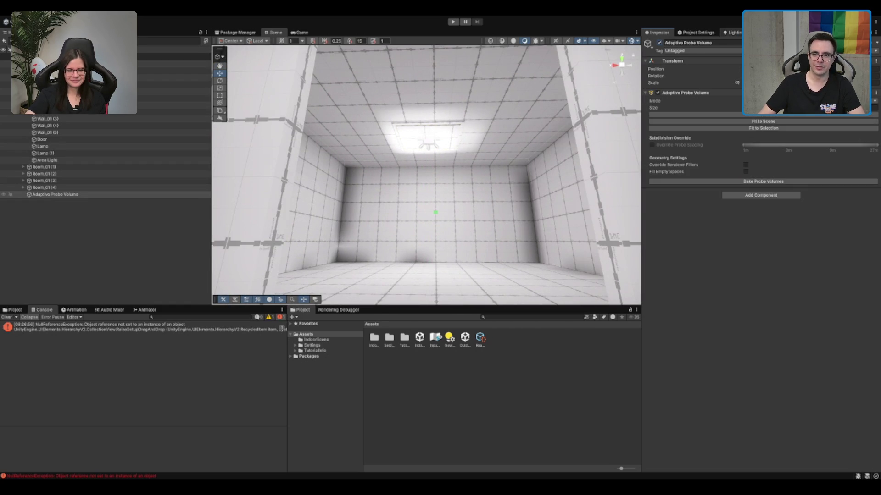
left_click(716, 34)
left_click(726, 33)
left_click(710, 42)
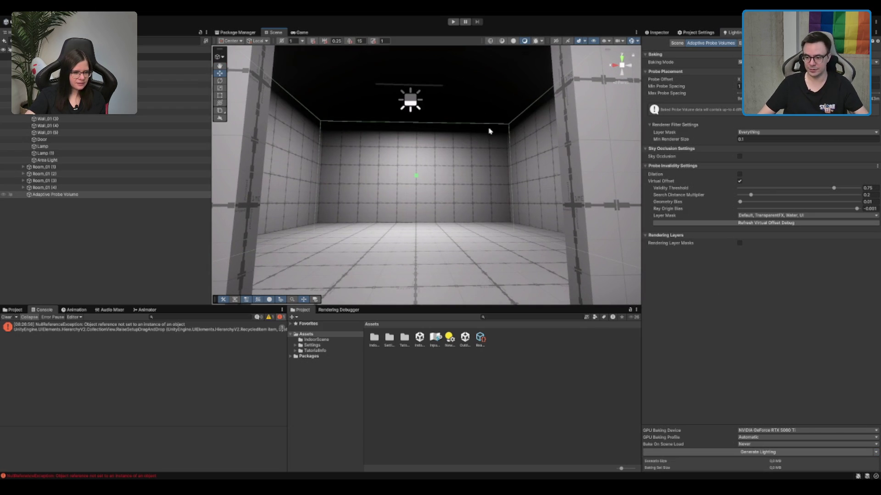
scroll(484, 131, "up", 3)
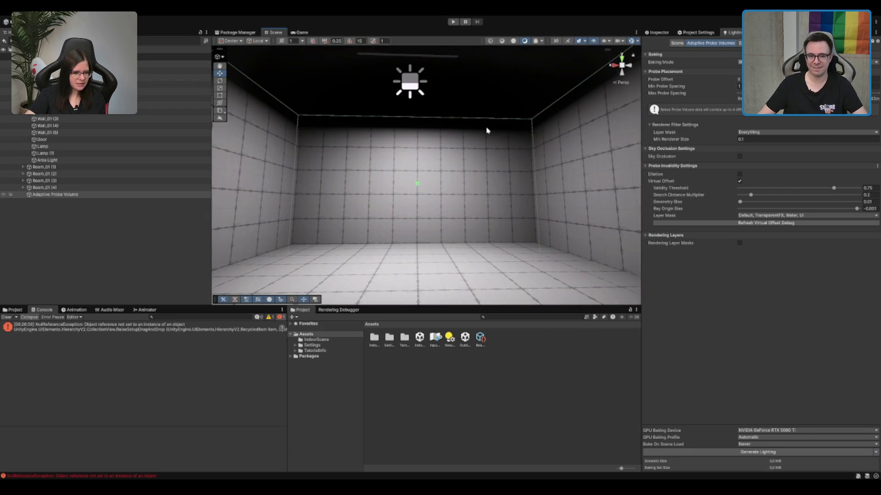
scroll(487, 131, "up", 3)
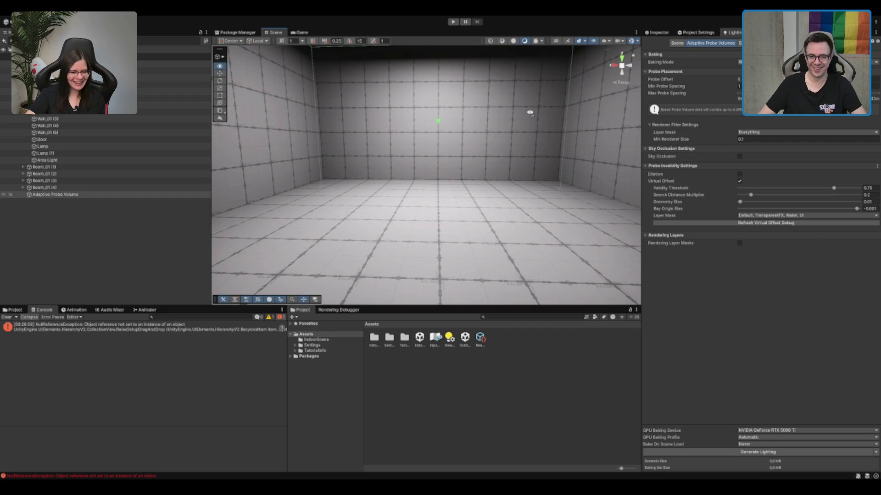
scroll(532, 112, "down", 5)
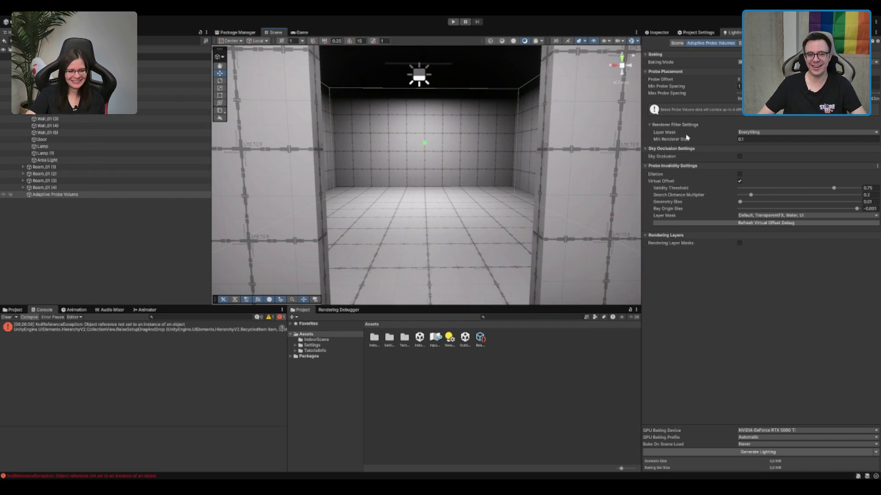
scroll(552, 115, "up", 2)
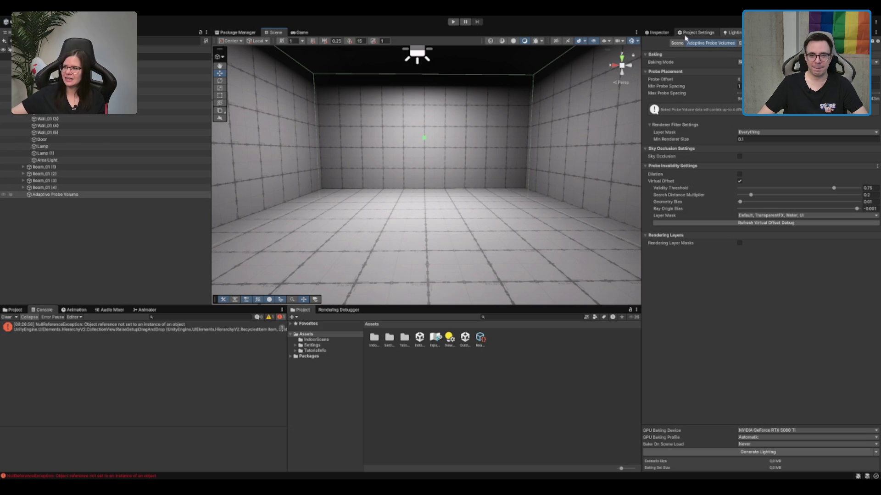
scroll(481, 116, "down", 4)
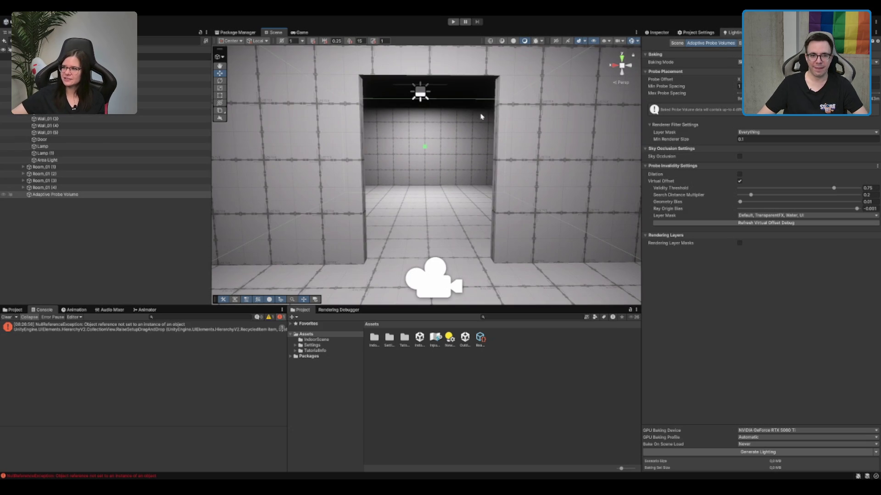
left_click(657, 32)
key("f")
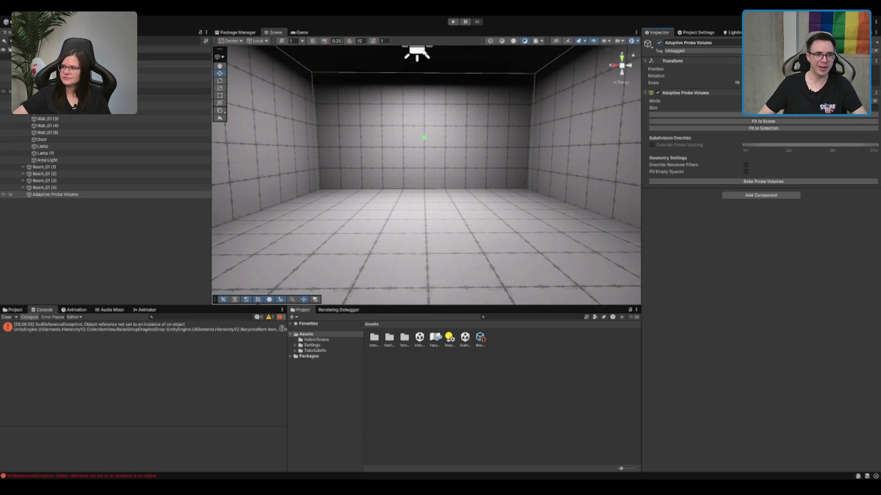
Select the ceiling Area Light and switch its Mode from baked to Realtime.
left_click(425, 53)
key("f")
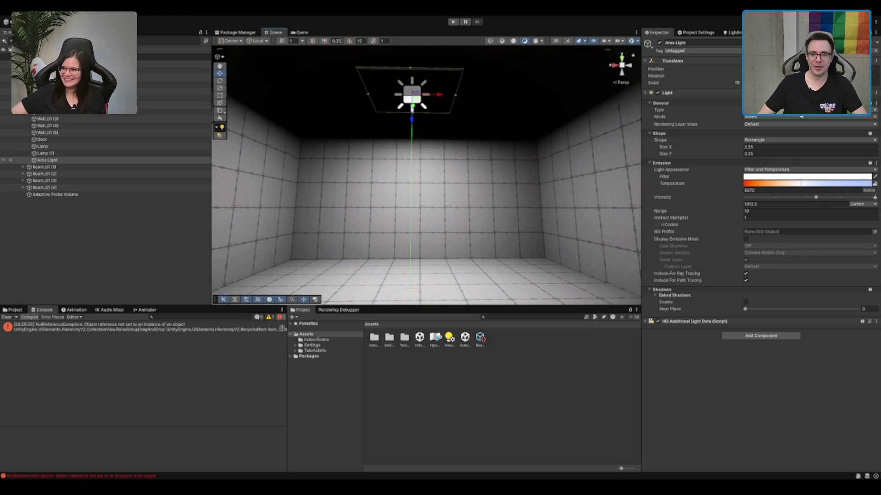
left_click(777, 117)
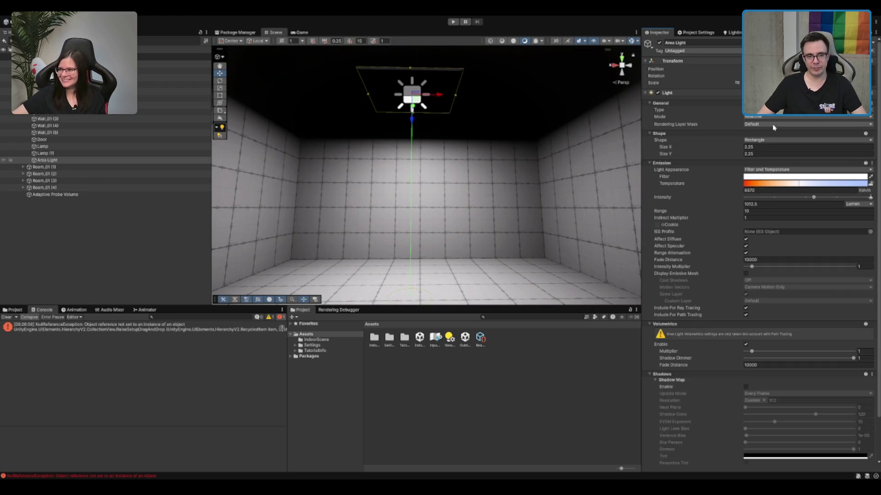
scroll(370, 114, "up", 2)
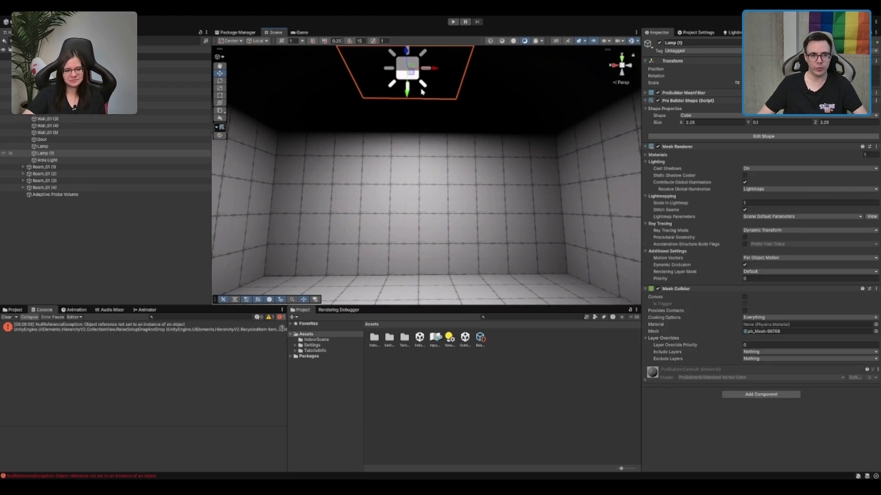
mouse_move(416, 130)
left_mouse_down()
mouse_move(487, 193)
mouse_move(481, 188)
left_mouse_up()
scroll(481, 188, "up", 3)
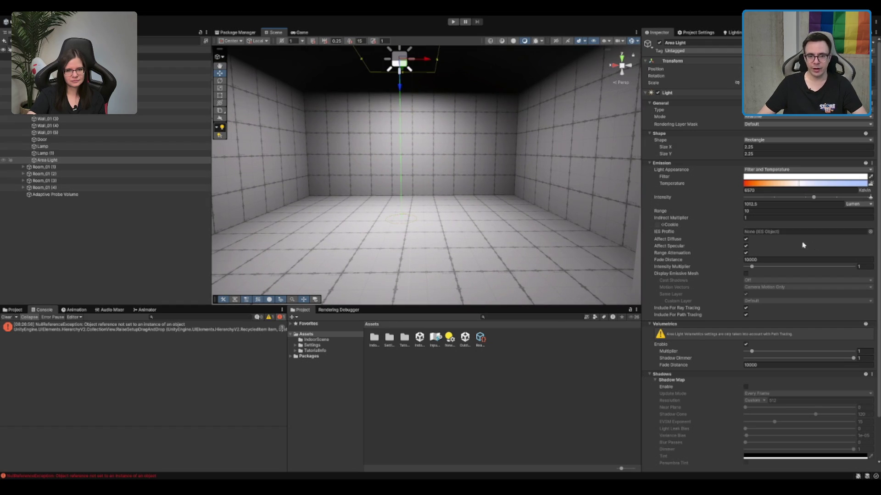
key("f")
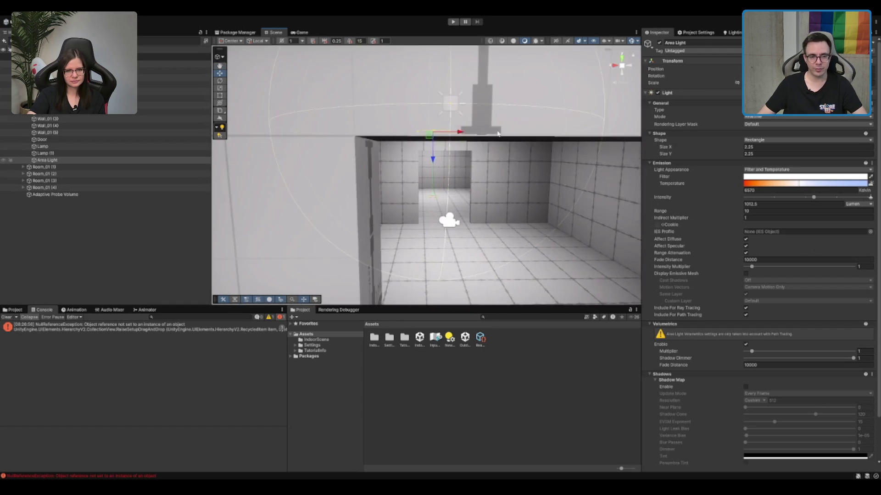
scroll(585, 151, "down", 2)
mouse_move(586, 151)
left_mouse_down()
mouse_move(607, 161)
mouse_move(600, 151)
mouse_move(473, 141)
left_mouse_up()
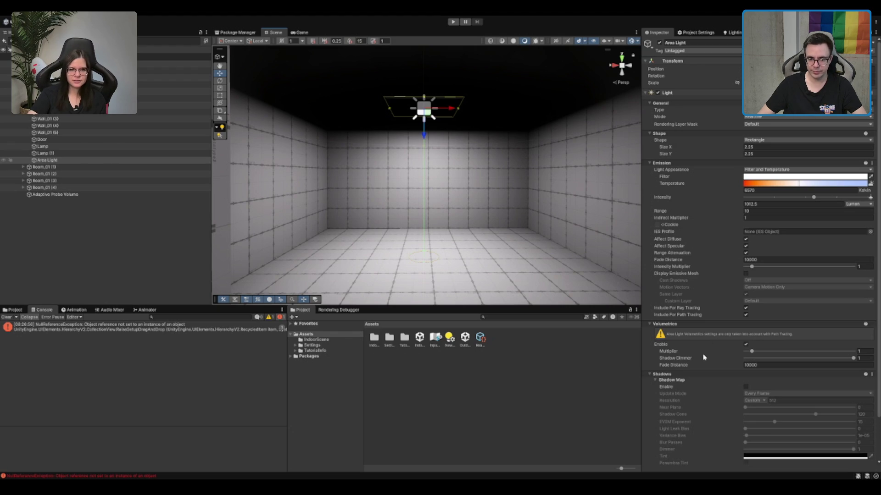
scroll(699, 375, "down", 2)
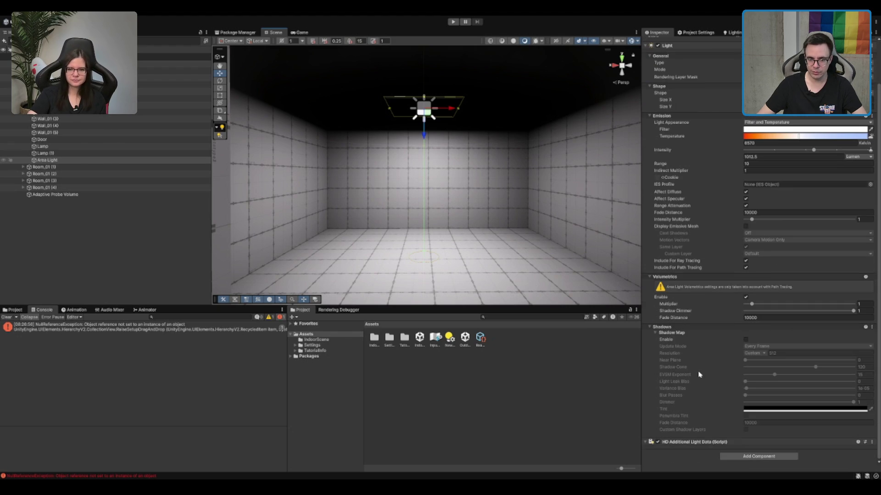
Enable the Area Light's shadow map, keeping the shadow near plane at 0.
left_click(745, 340)
scroll(502, 146, "down", 5)
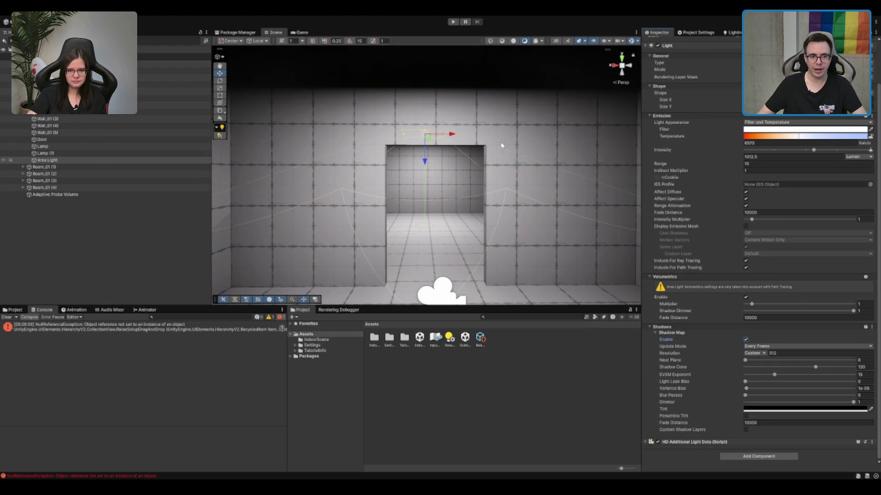
scroll(484, 161, "up", 5)
scroll(487, 165, "down", 4)
scroll(493, 177, "up", 5)
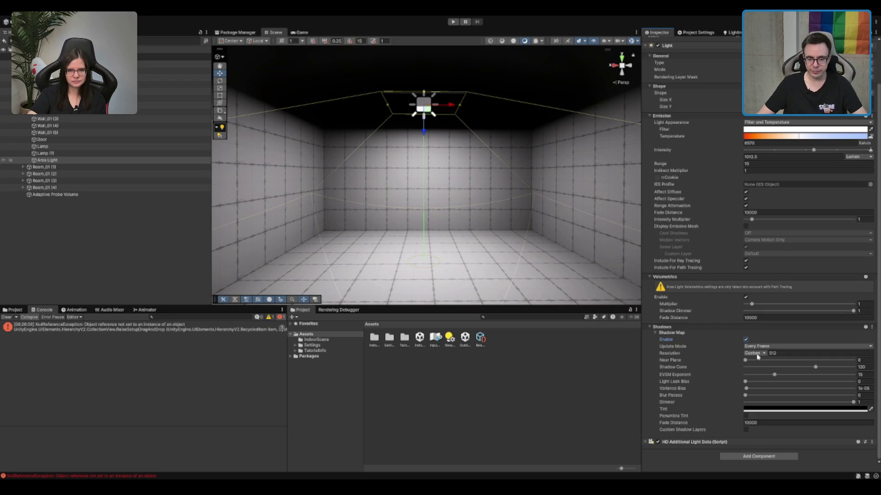
left_click(754, 360)
left_click_drag(753, 360, 738, 363)
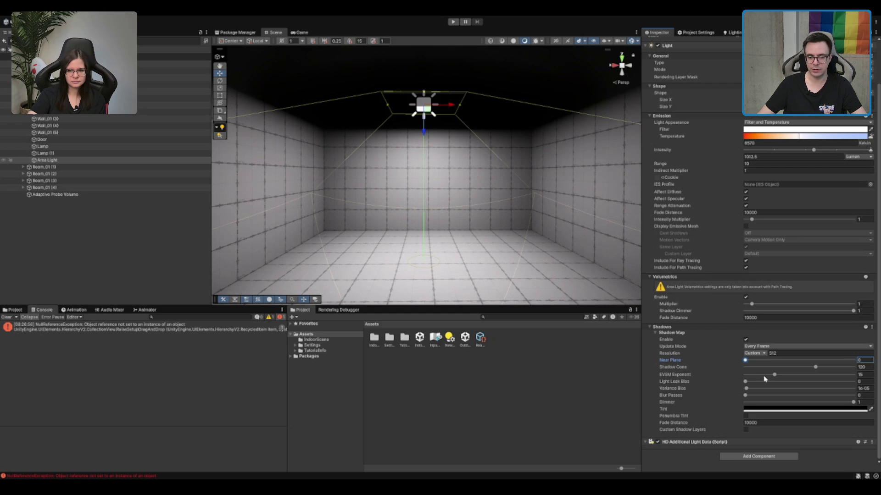
Settle the shadow map resolution on High (2048) instead of Ultra (4096).
key("ctrl+z")
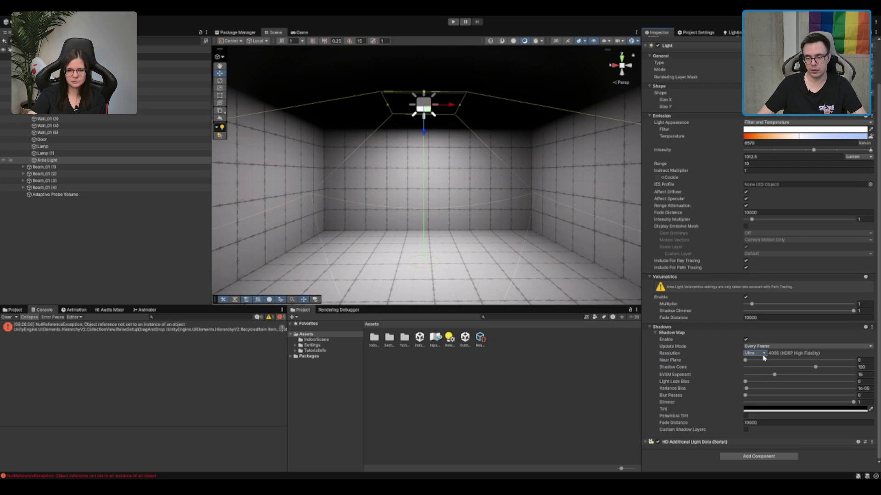
key("ctrl+y")
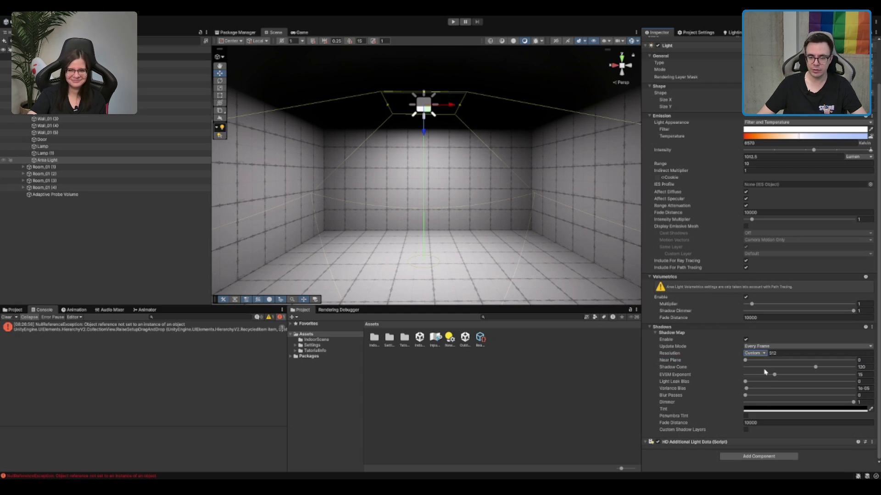
key("ctrl+z")
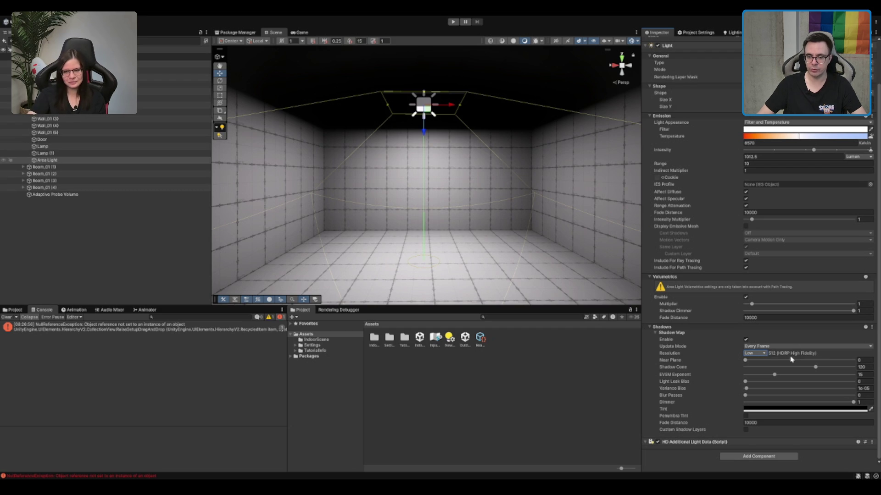
key("ctrl+z")
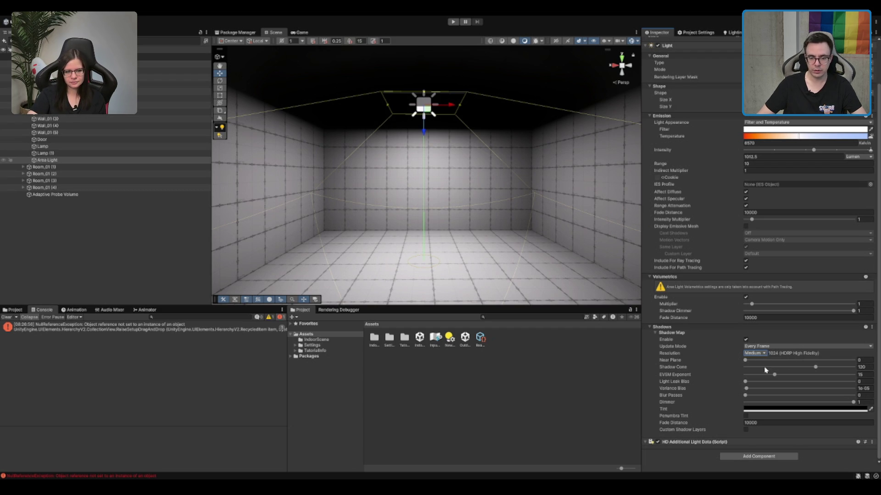
key("ctrl+z")
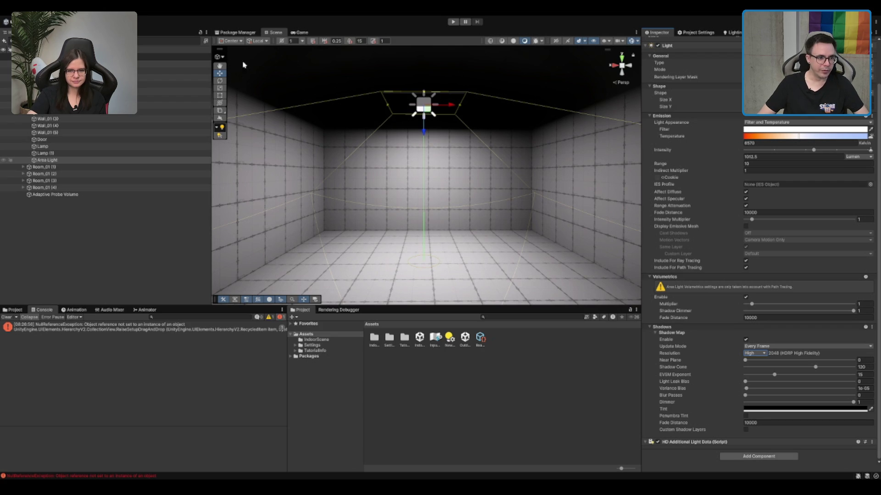
Draw a new ProBuilder cube on the room floor with the New Shape tool.
left_click(219, 57)
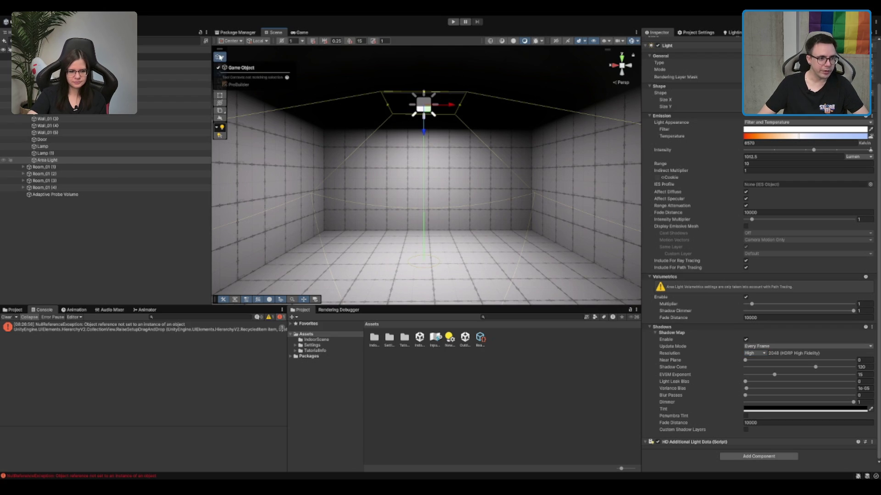
left_click(220, 114)
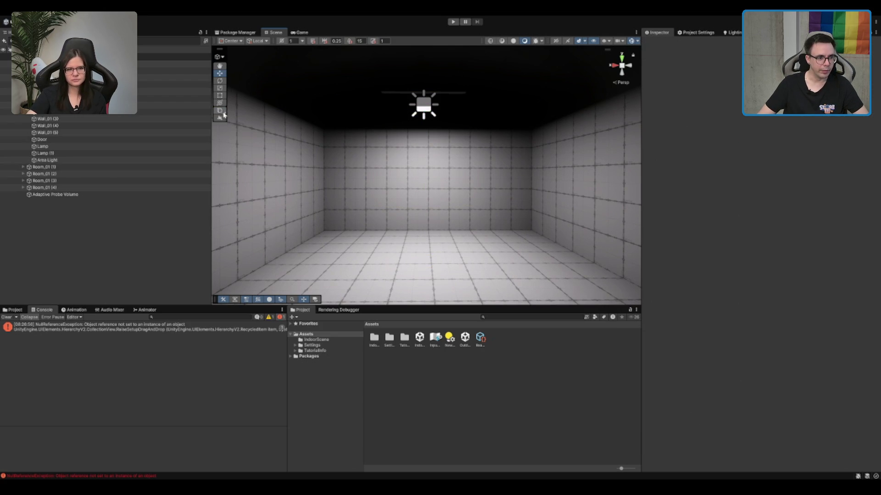
left_click(225, 114)
left_click(254, 79)
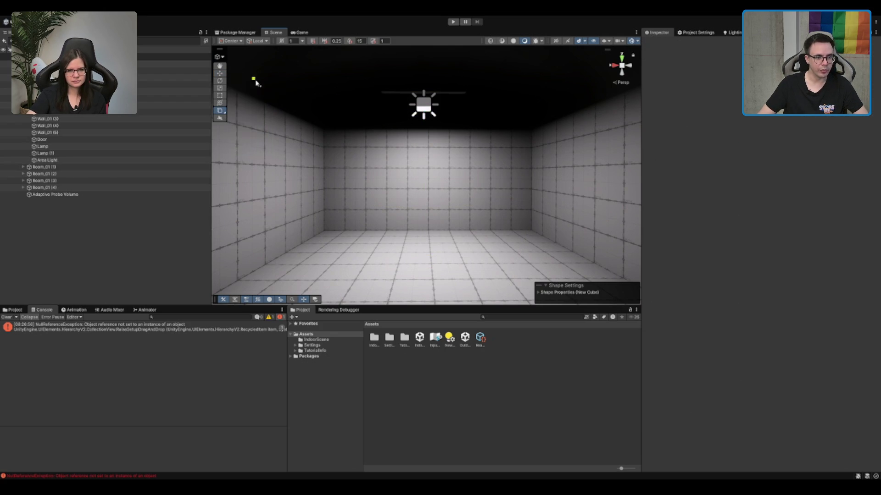
left_click_drag(341, 171, 376, 188)
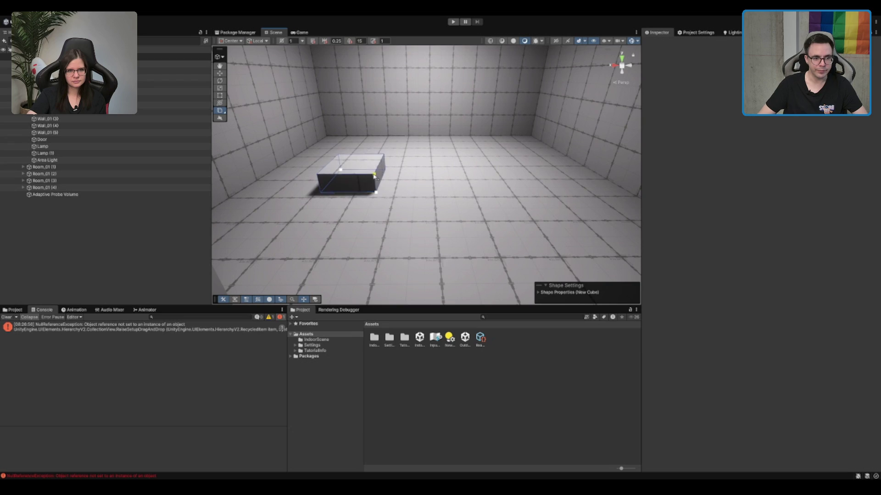
left_click(373, 173)
Set the cube's Size X, Y and Z each to 1.
left_click(713, 122)
type("1")
left_click(867, 123)
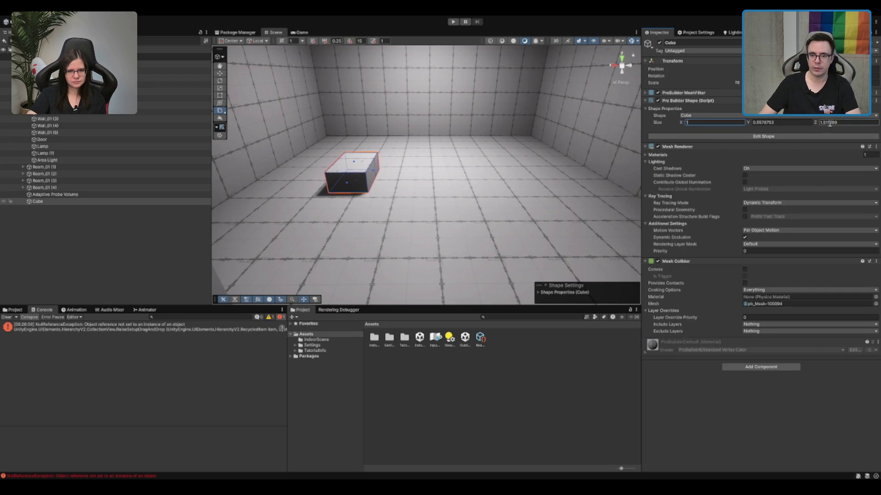
type("1")
left_click(779, 122)
type("1")
key("Return")
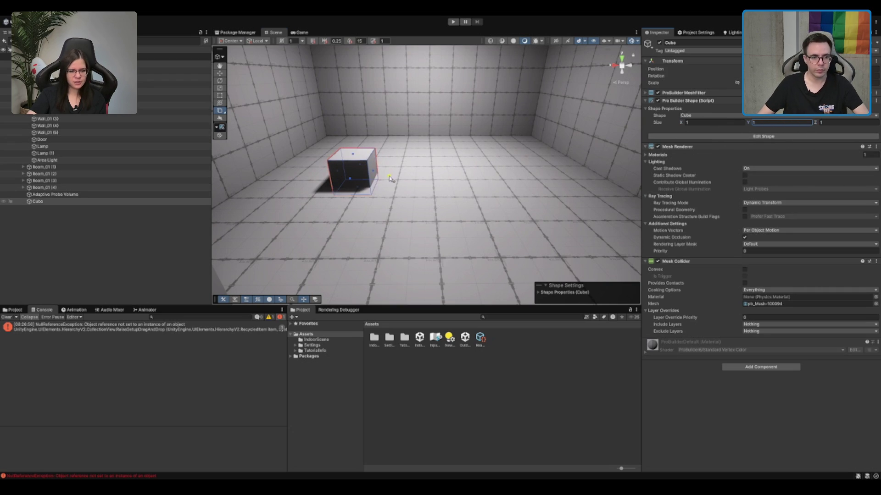
key("w")
key("Return")
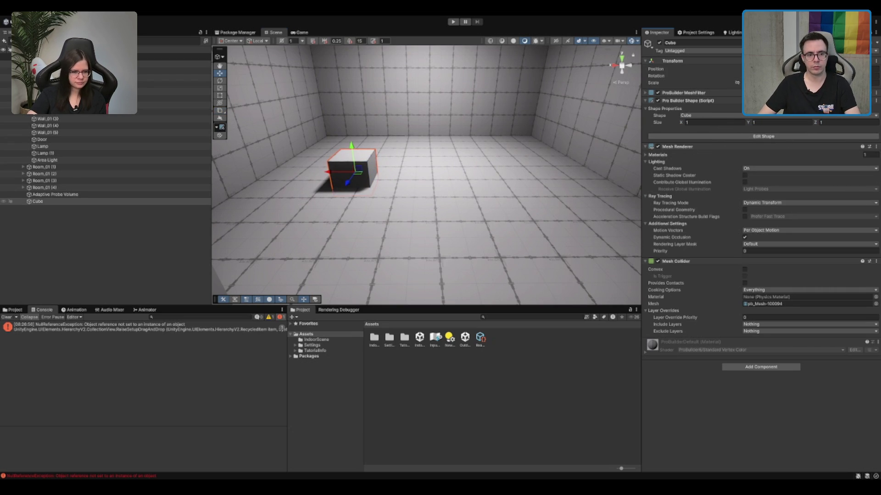
left_click(592, 191)
scroll(564, 187, "up", 2)
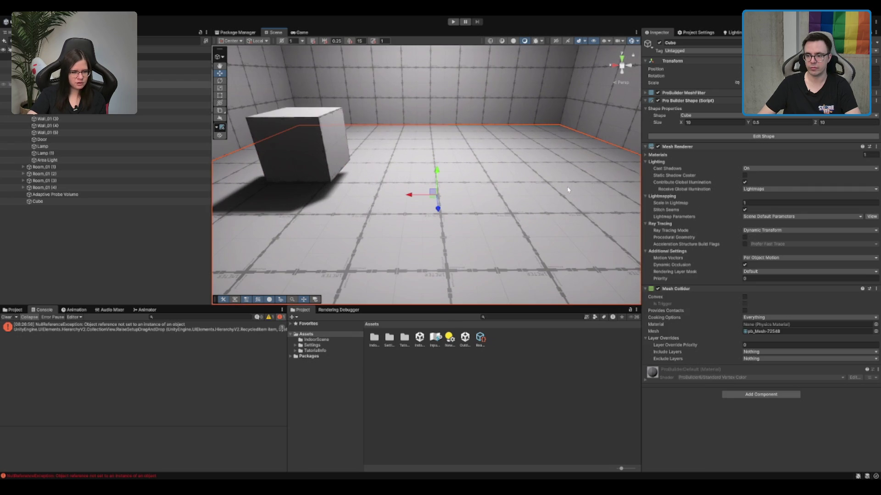
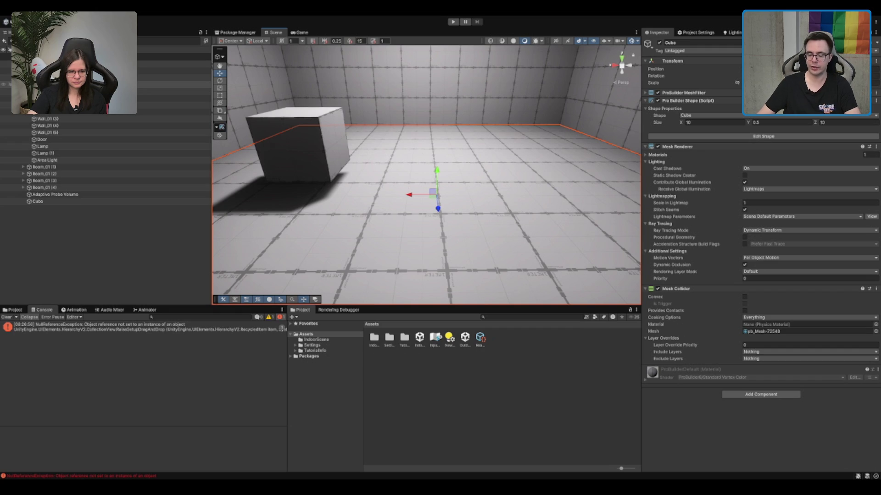
Open Project Settings and browse the Physics, Adaptive Probe Volumes, Lighting and Input System pages.
left_click(709, 33)
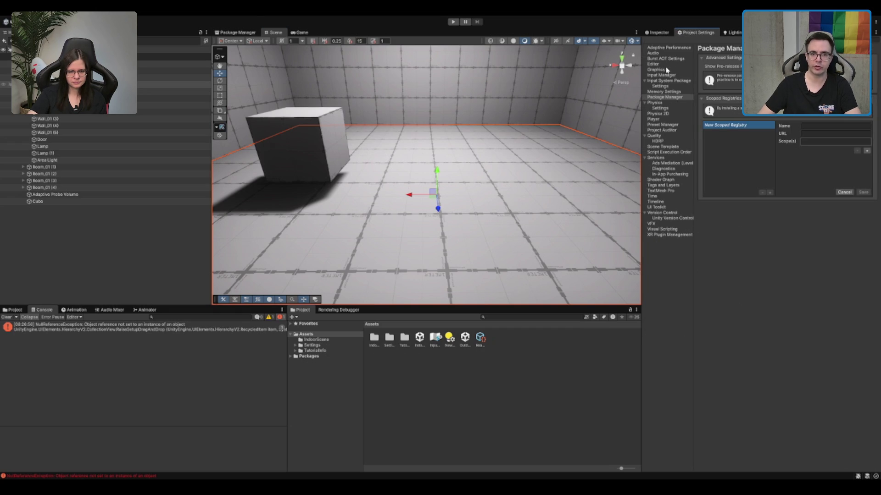
left_click(659, 103)
left_click(732, 33)
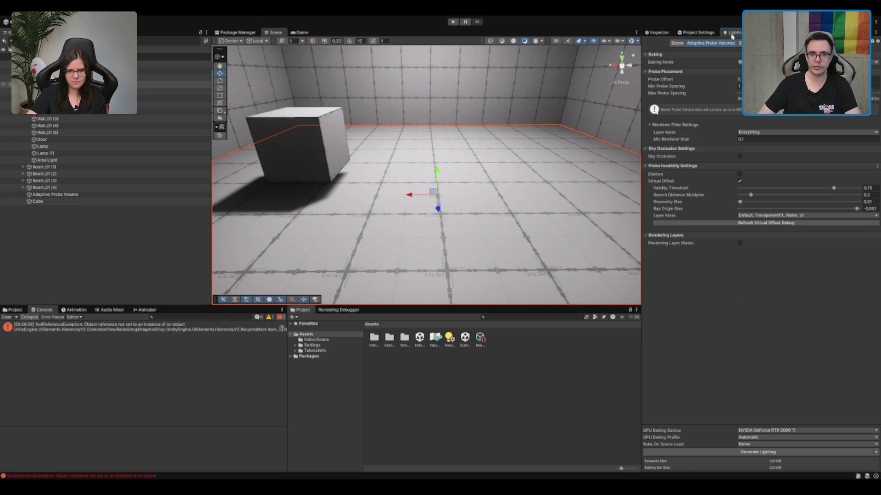
left_click(673, 44)
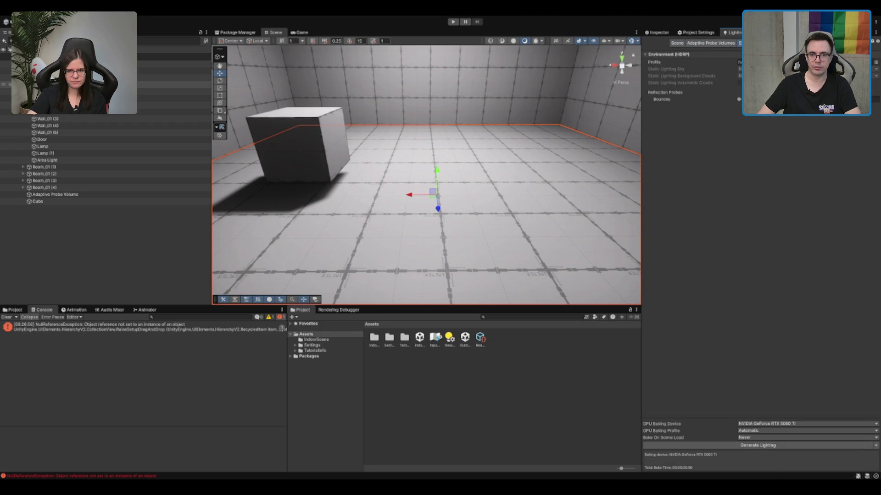
left_click(732, 44)
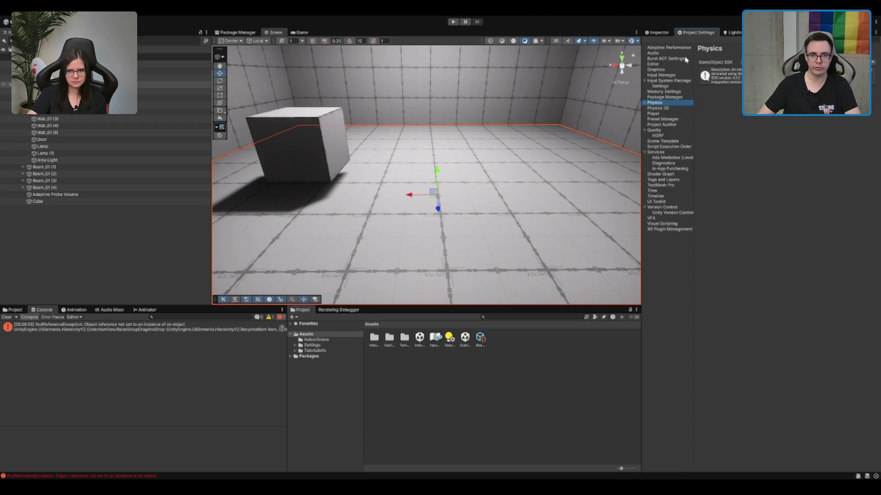
left_click(660, 81)
Settle on the Quality page with the HDRP High Fidelity asset, after glancing at Services and Version Control.
left_click(663, 132)
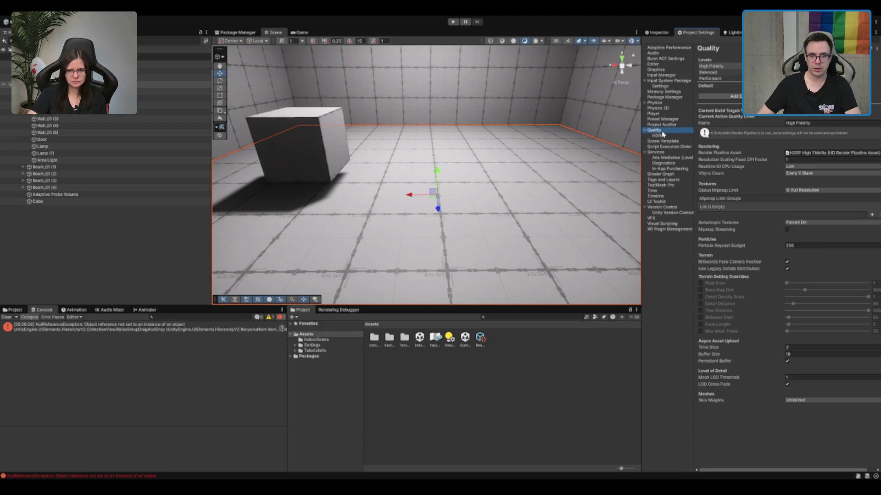
double_click(672, 153)
left_click(665, 131)
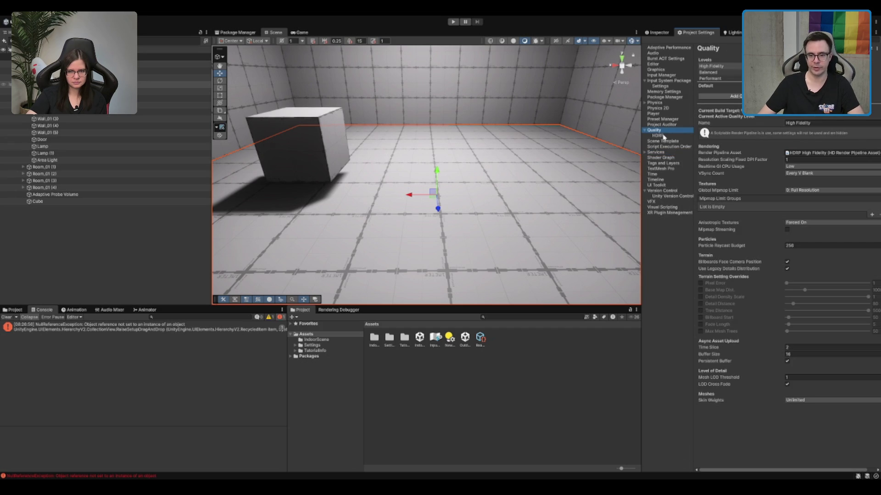
double_click(663, 131)
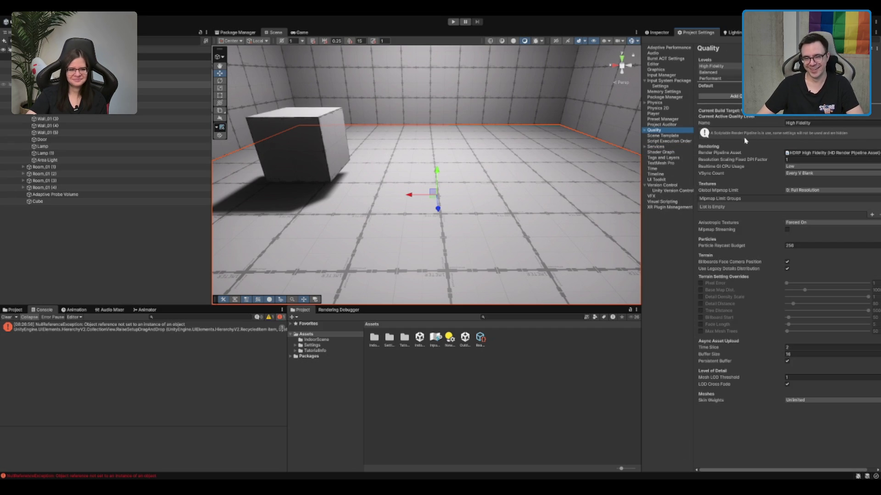
left_click(663, 185)
double_click(663, 185)
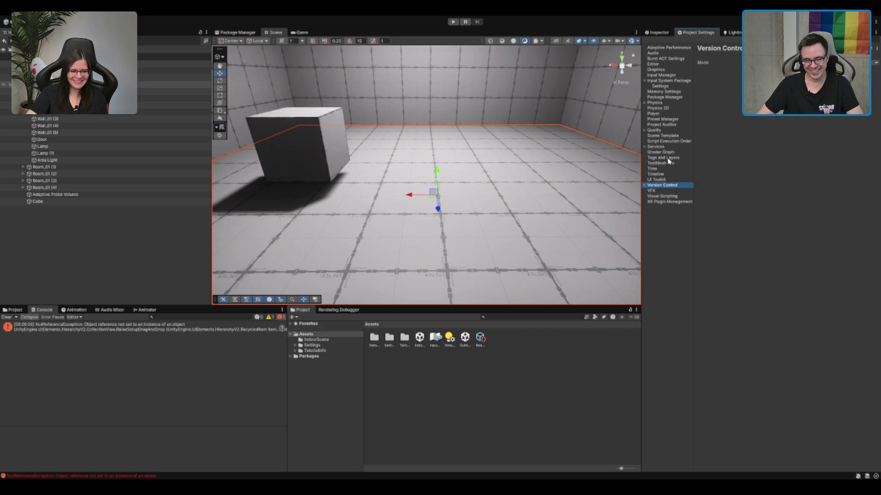
left_click(656, 130)
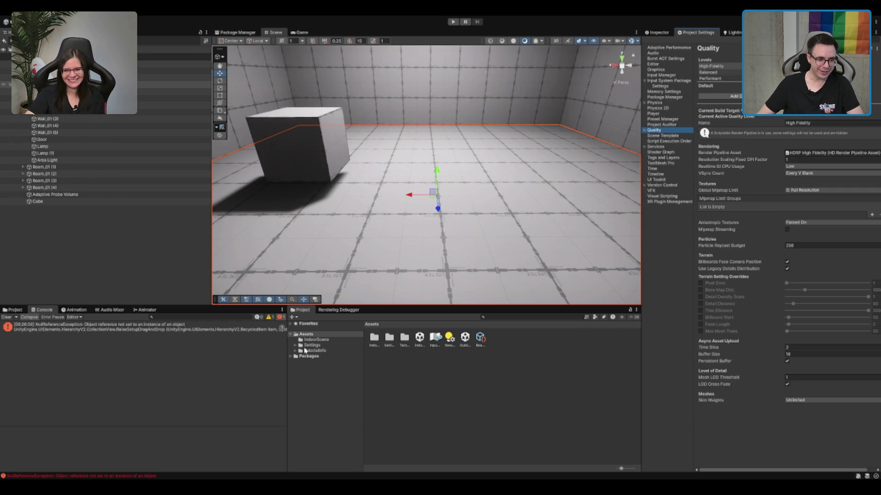
Open Assets > Settings and inspect HDRP Balanced, the default resources and the HD Render Pipeline Asset.
double_click(388, 338)
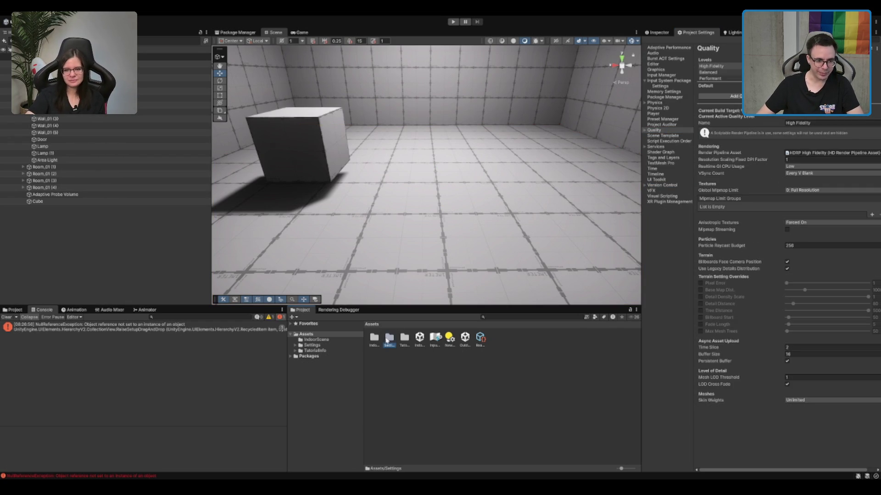
left_click(388, 342)
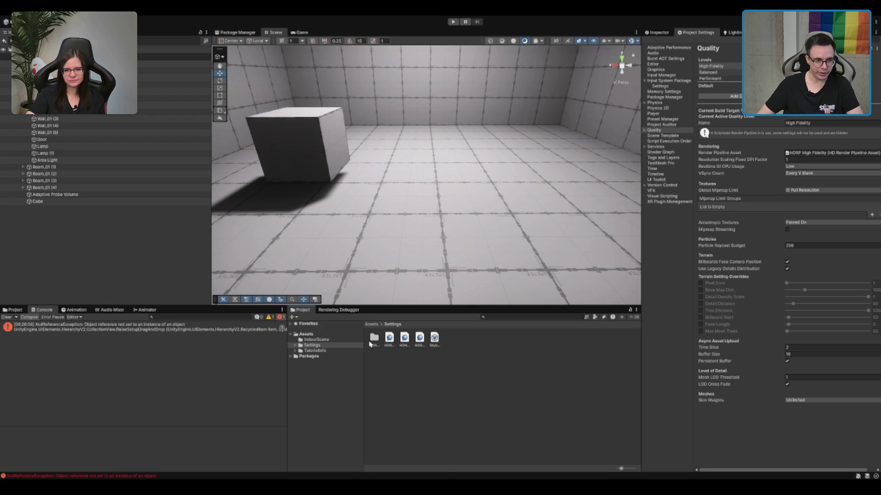
double_click(373, 339)
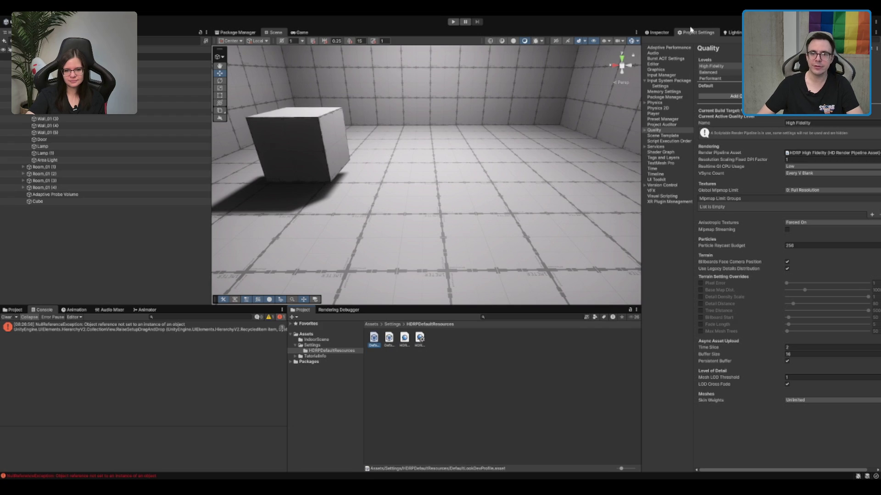
left_click(732, 32)
left_click(392, 340)
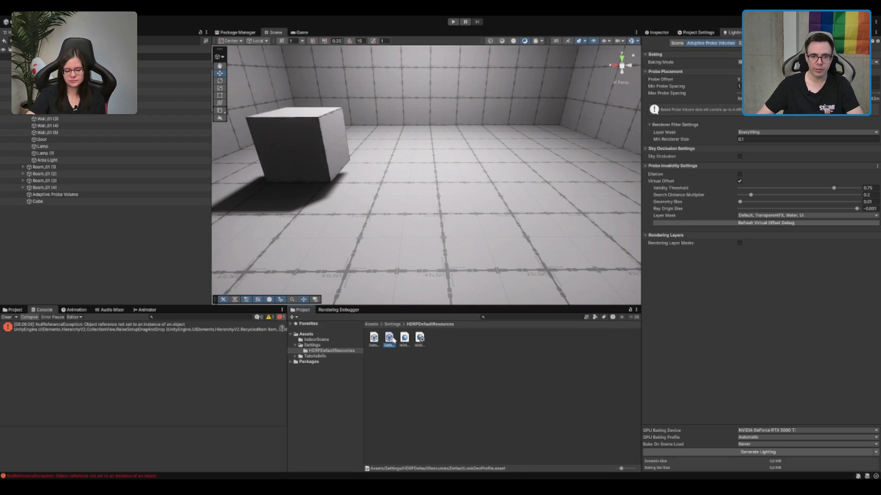
left_click(405, 339)
left_click(659, 32)
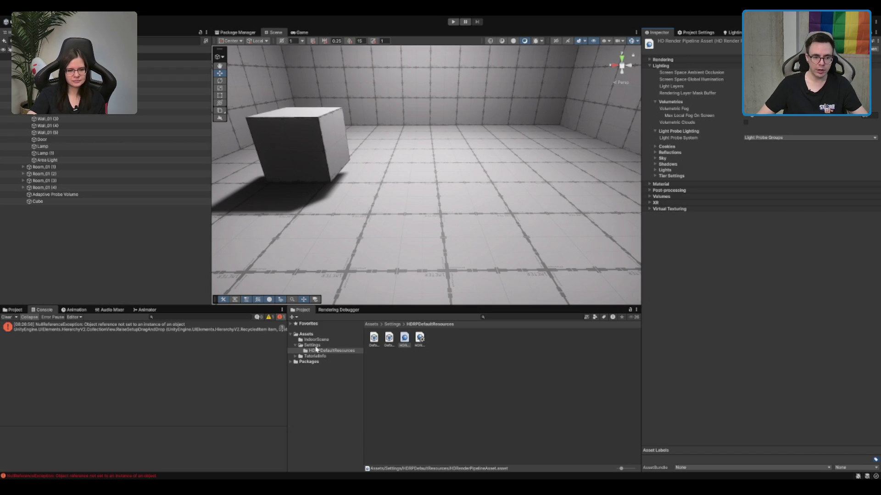
Inspect the Default Settings Volume Profile and Sky and Fog Settings Profile, then return to Quality settings.
left_click(419, 339)
left_click(403, 342)
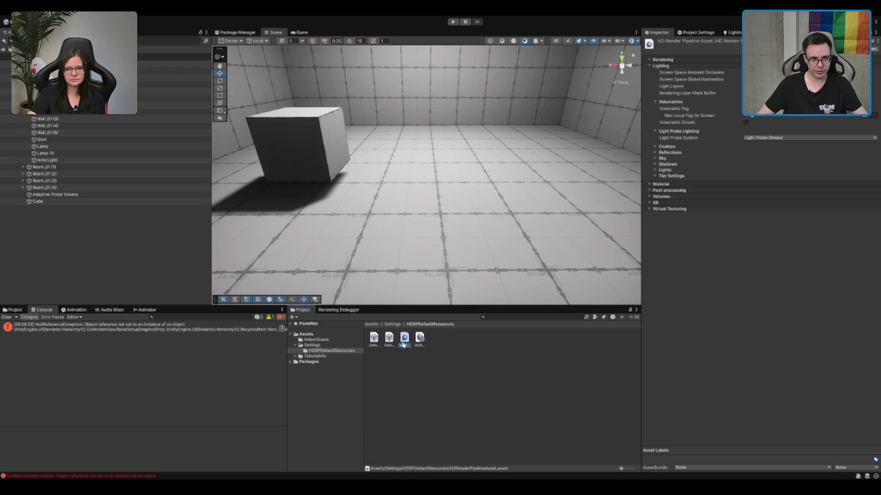
left_click(388, 342)
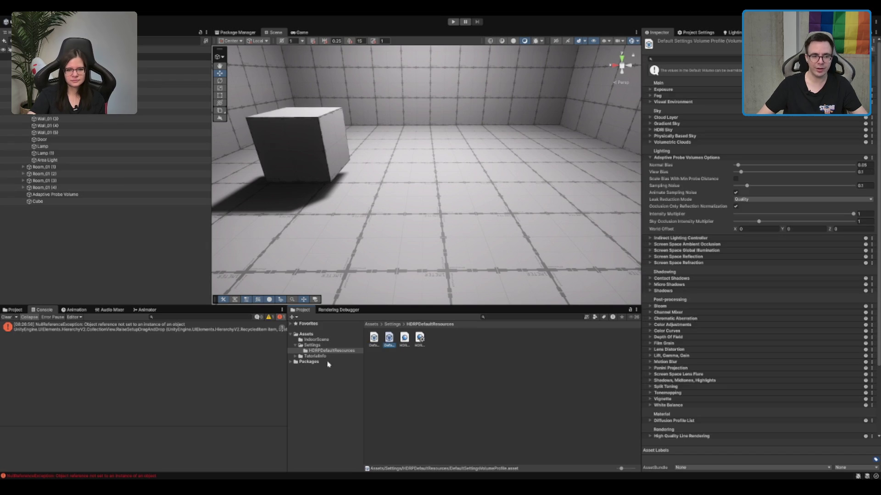
left_click(360, 346)
left_click(434, 339)
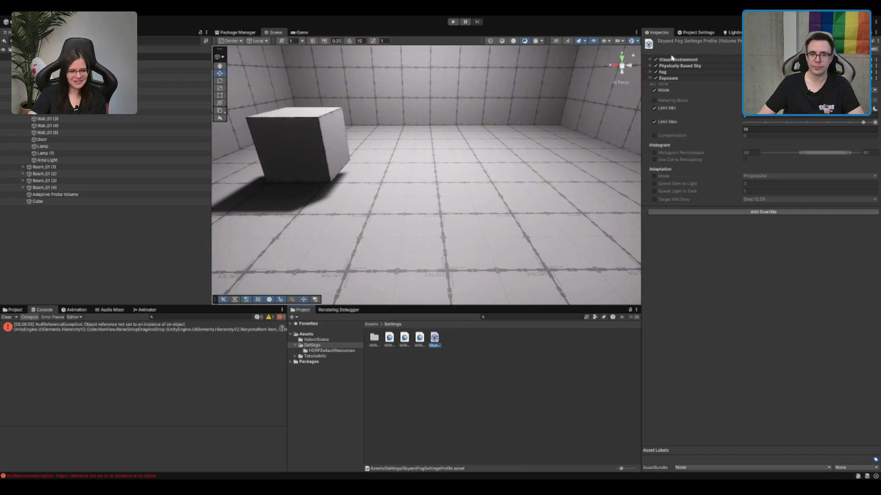
left_click(699, 33)
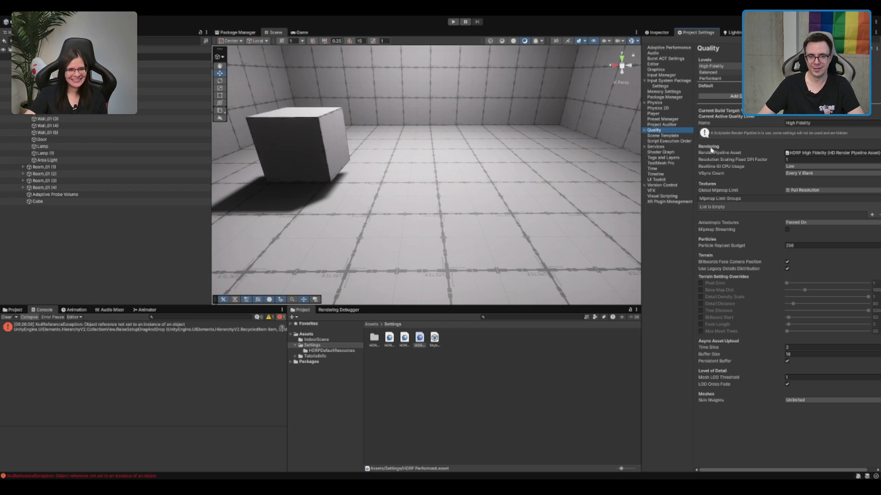
Show the Graphics settings page and scroll through its HDRP default volume profile.
left_click(656, 80)
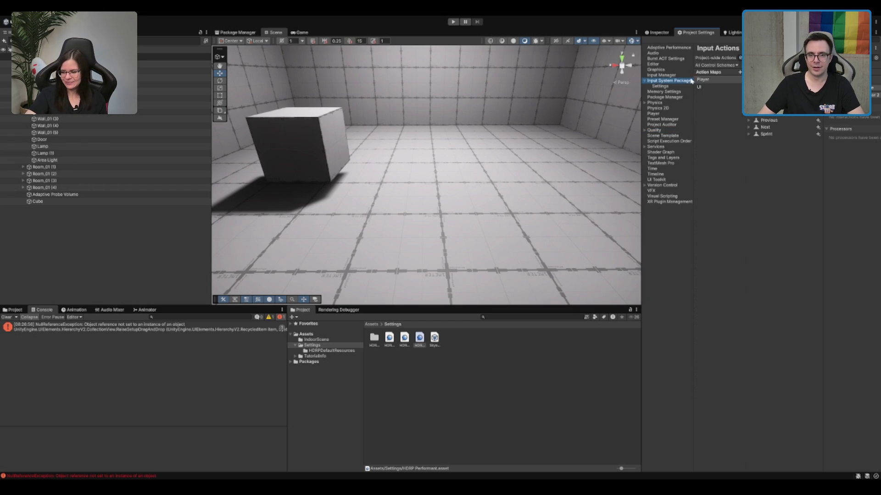
left_click(656, 70)
scroll(774, 161, "down", 3)
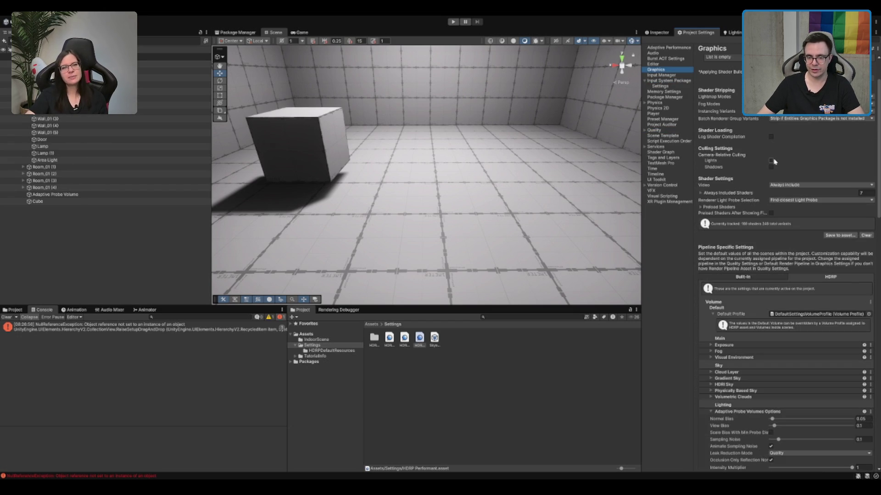
scroll(766, 158, "up", 3)
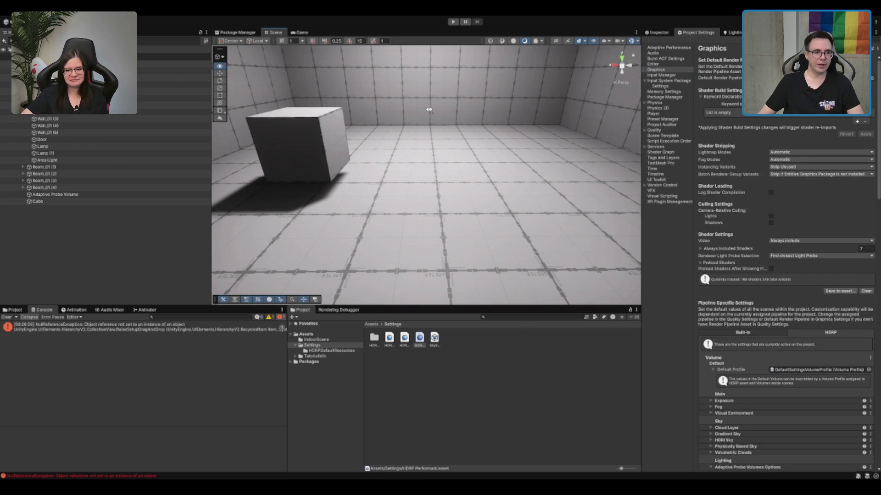
scroll(342, 164, "up", 2)
Select the 10 × 0.5 × 10 cube and zoom the Scene view around it.
left_click(338, 164)
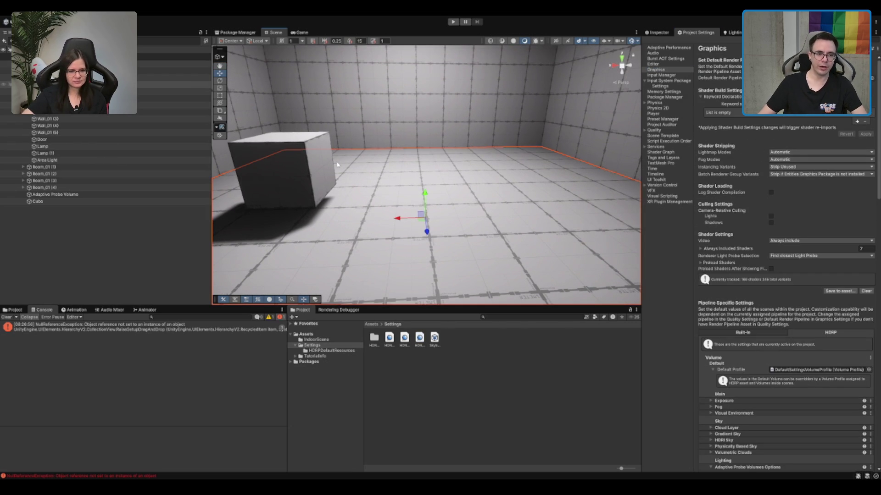
left_click(315, 171)
scroll(392, 169, "up", 2)
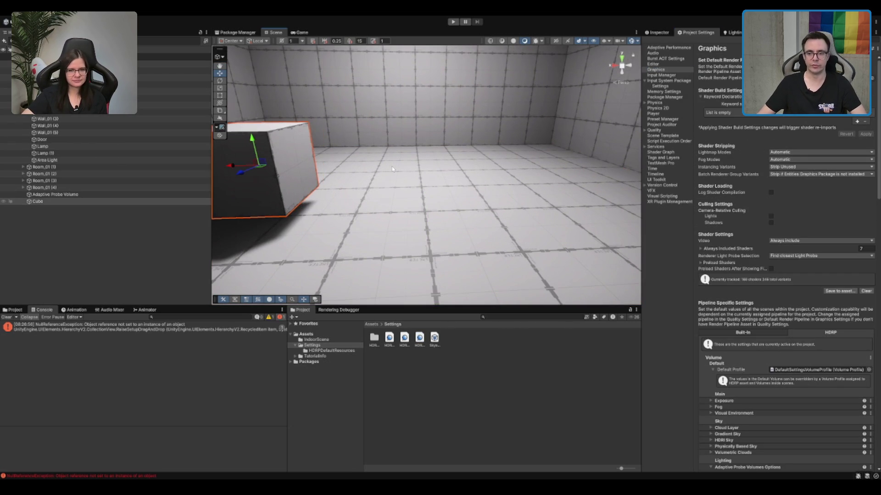
scroll(392, 169, "down", 2)
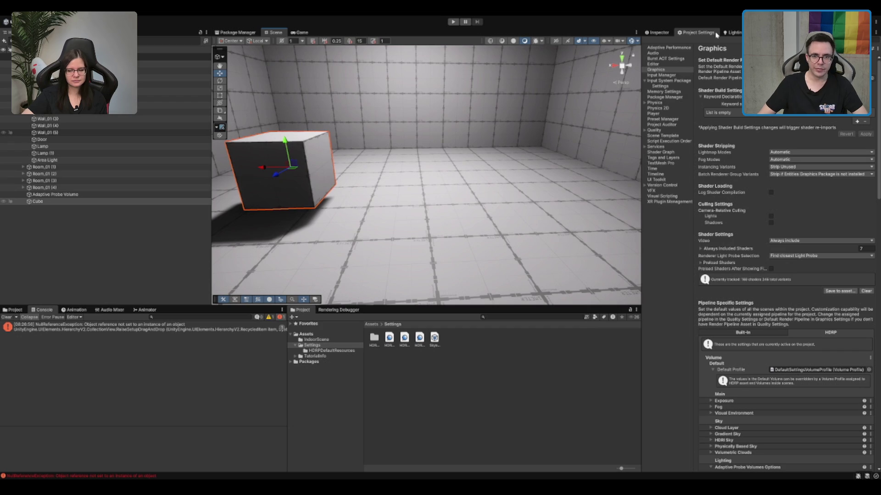
key("ctrl+z")
Orbit toward the room and select the floating cube, briefly hiding and unhiding it.
left_click(657, 33)
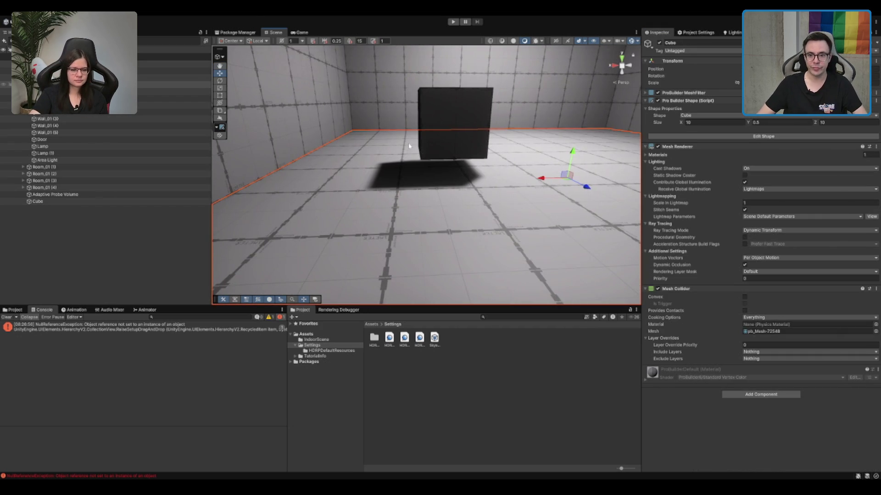
mouse_move(421, 153)
left_mouse_down()
mouse_move(406, 130)
mouse_move(415, 166)
mouse_move(463, 104)
mouse_move(527, 137)
left_mouse_up()
left_click(417, 118)
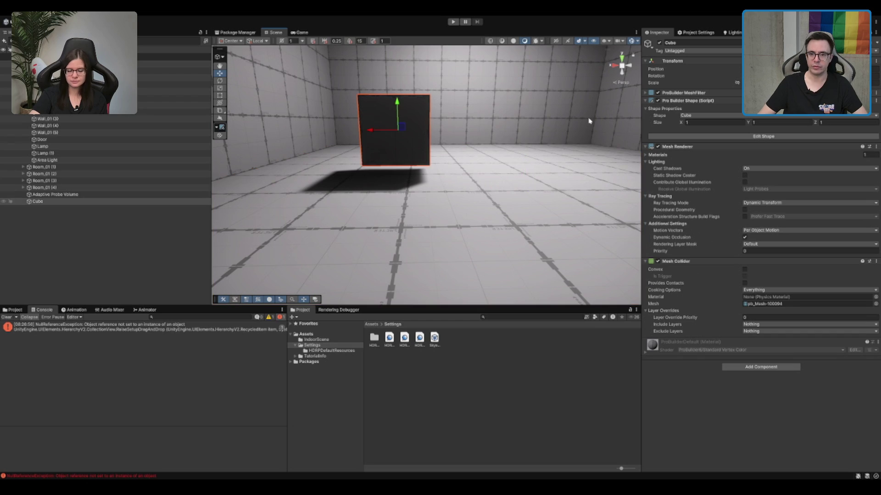
key("h")
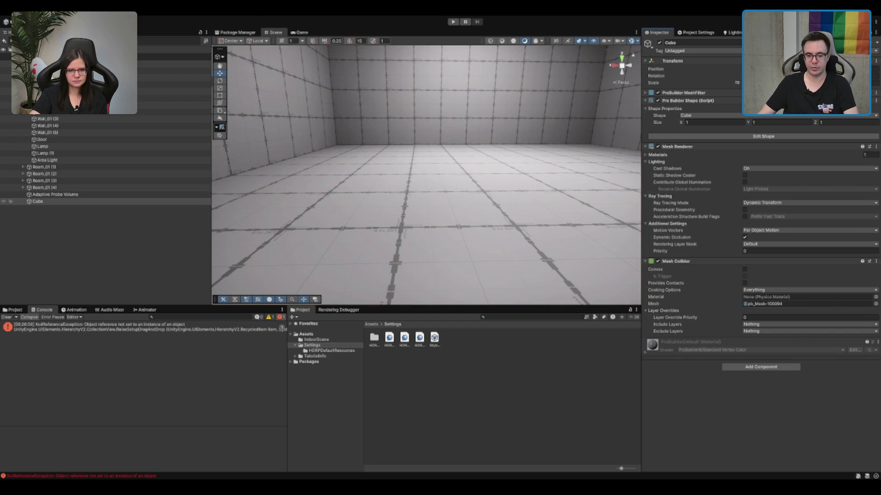
key("h")
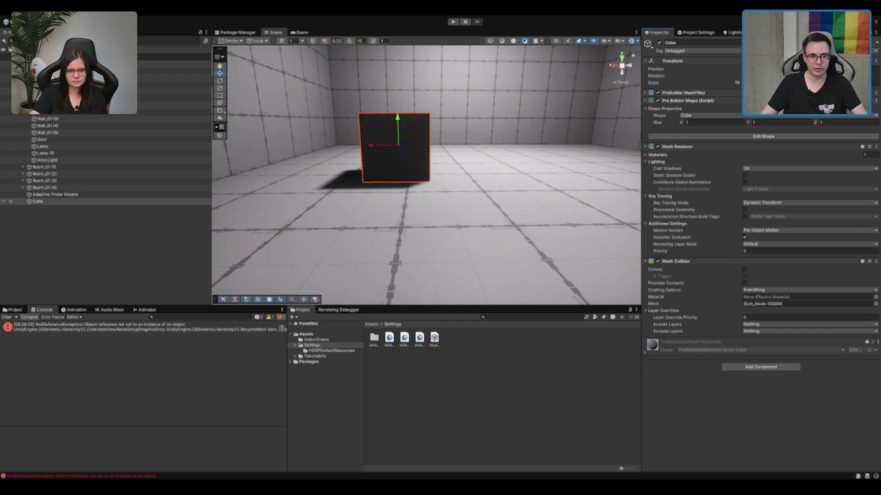
scroll(435, 210, "up", 5)
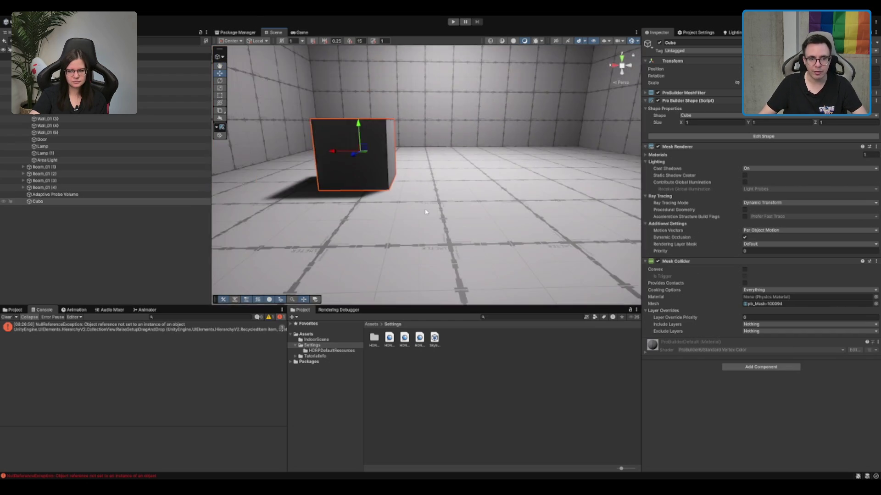
Duplicate the cube into Cube (2) and move it beside the front-right pillar.
key("ctrl+d")
mouse_move(387, 154)
left_mouse_down()
mouse_move(482, 143)
mouse_move(518, 194)
mouse_move(521, 218)
left_mouse_up()
key("ctrl+d")
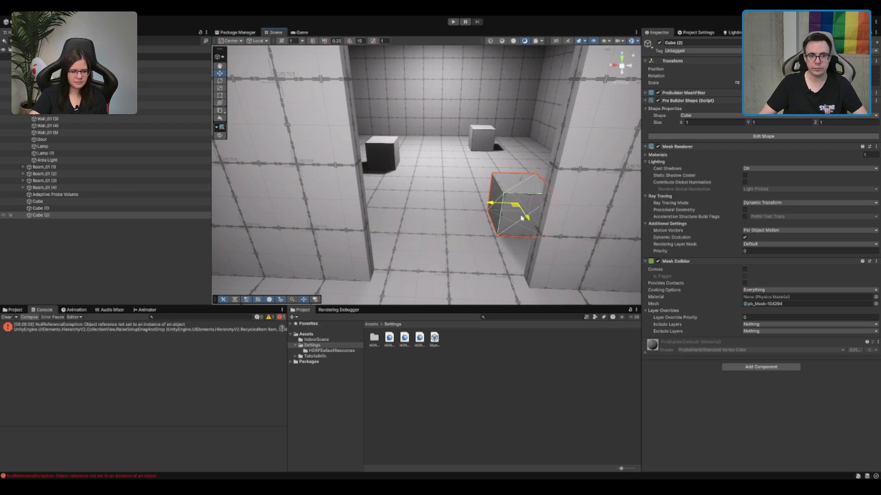
scroll(522, 218, "down", 10)
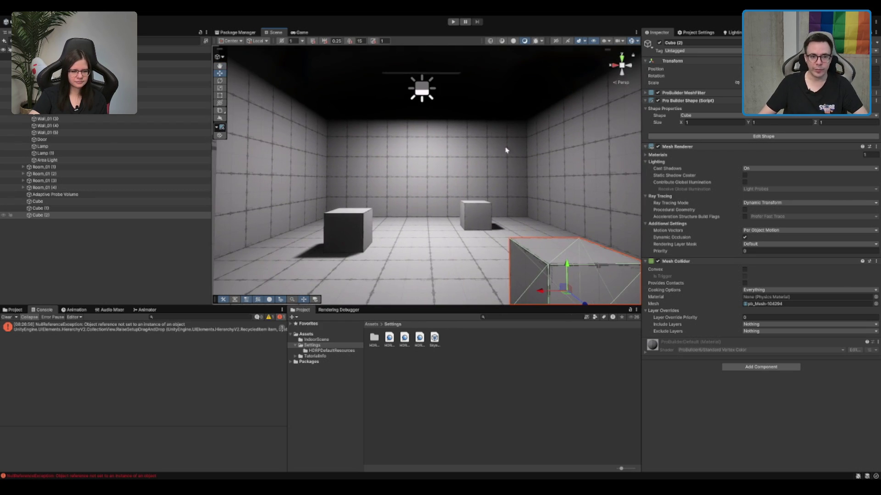
scroll(506, 151, "up", 5)
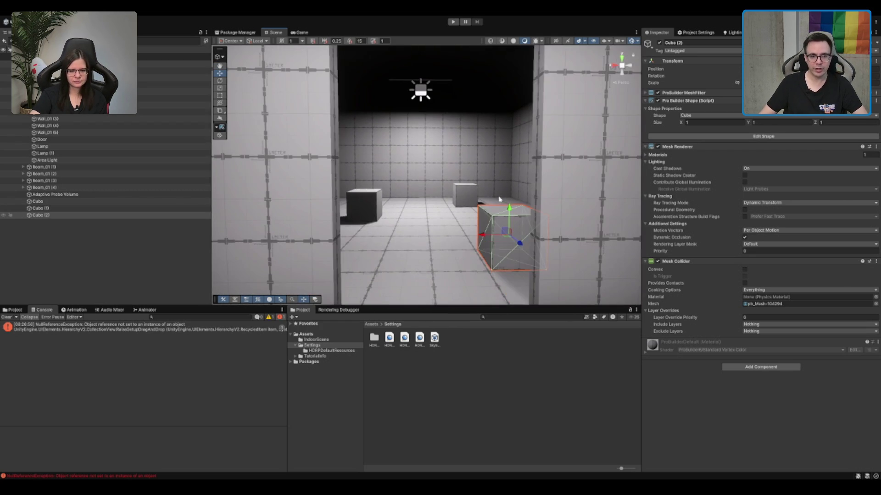
scroll(499, 198, "up", 3)
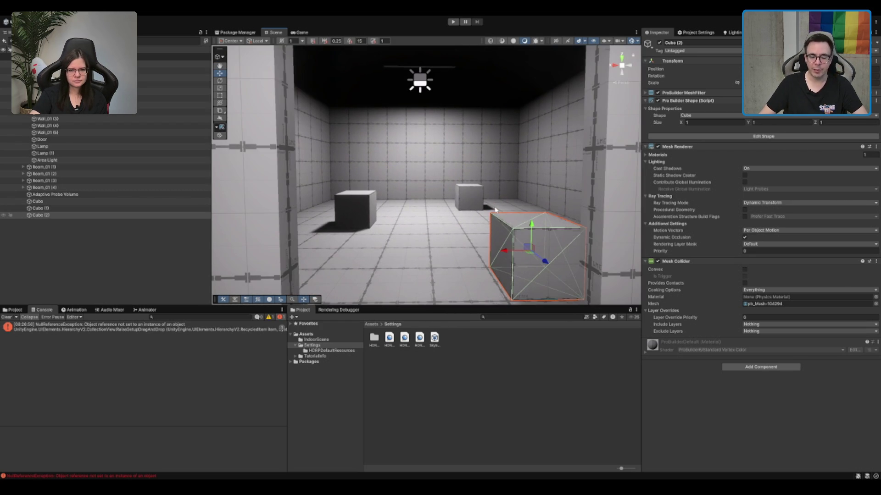
scroll(497, 209, "up", 2)
scroll(579, 156, "down", 3)
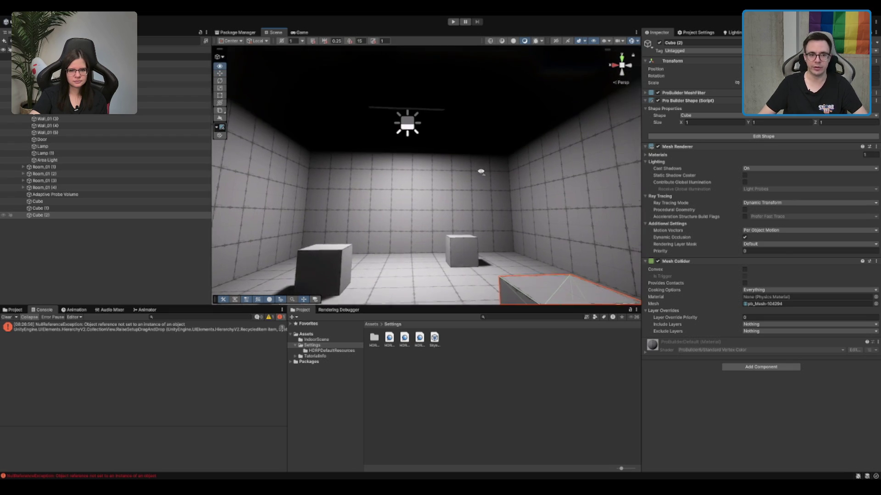
left_click(571, 169)
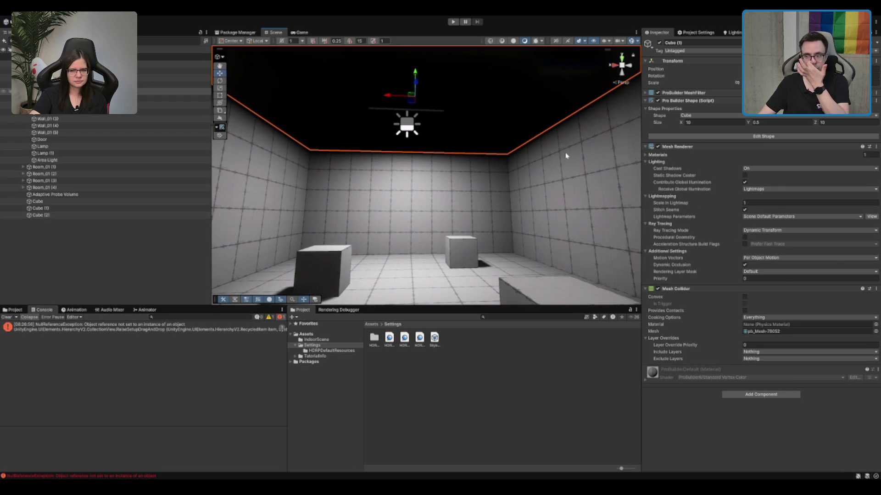
mouse_move(503, 136)
left_mouse_down()
mouse_move(502, 120)
mouse_move(499, 156)
left_mouse_up()
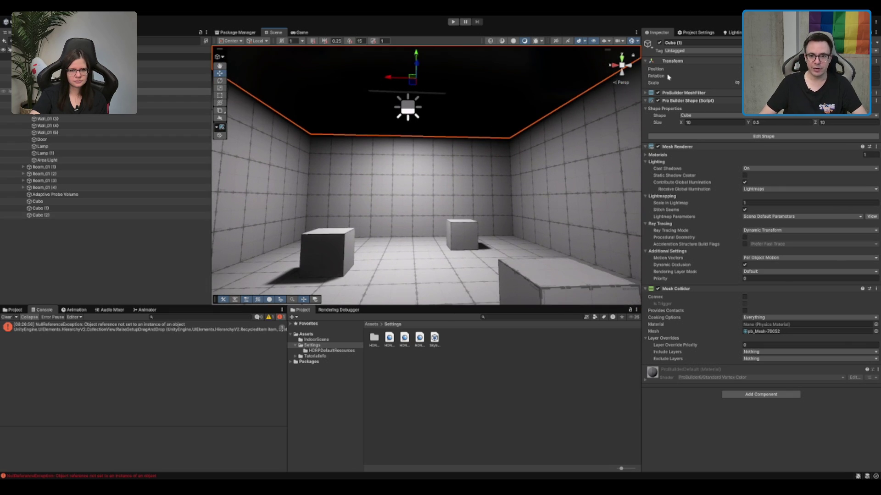
left_click(118, 263)
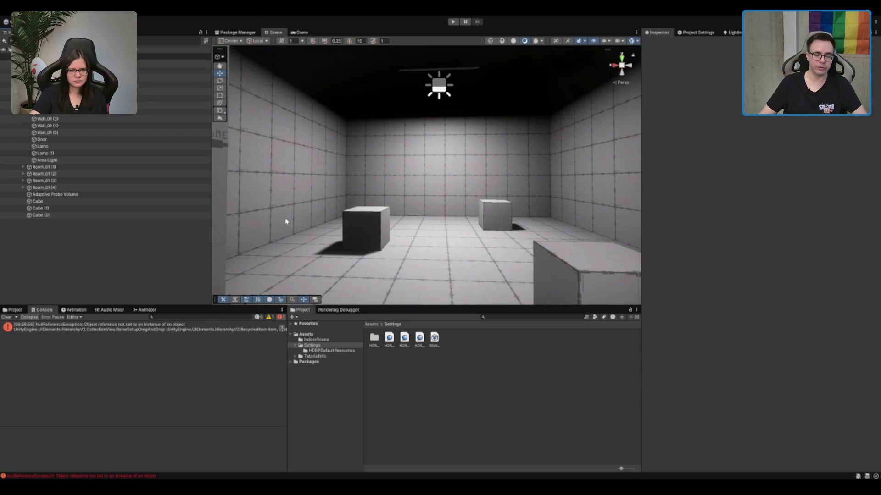
left_click(448, 92)
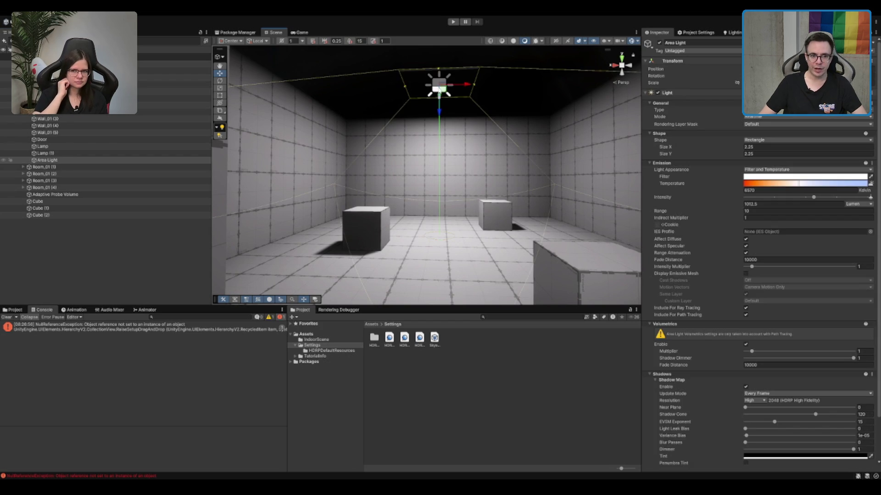
left_click_drag(522, 180, 506, 153)
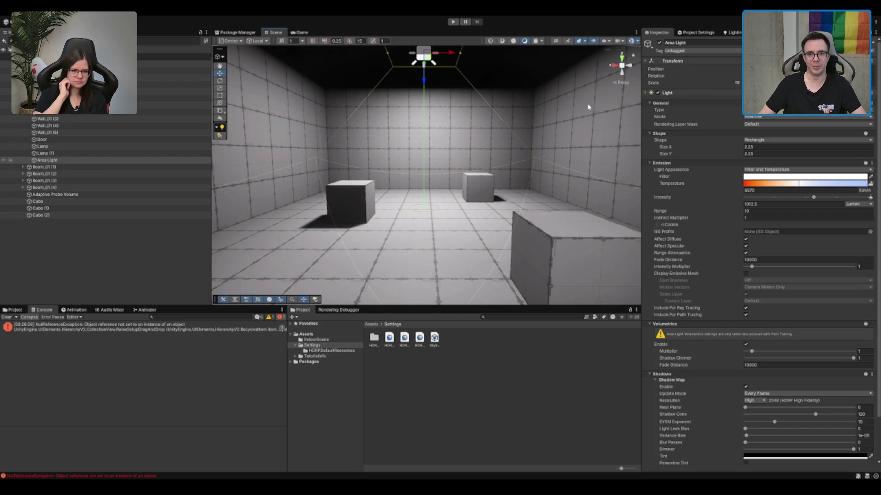
left_click(711, 32)
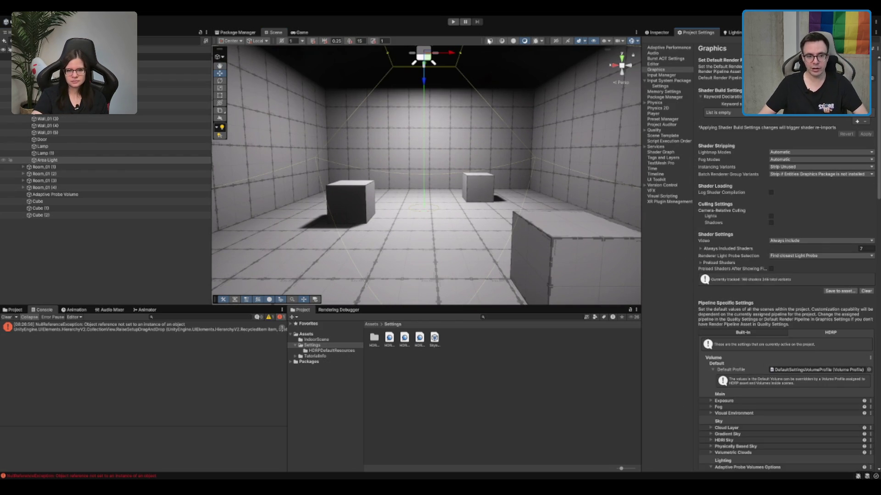
scroll(431, 116, "down", 2)
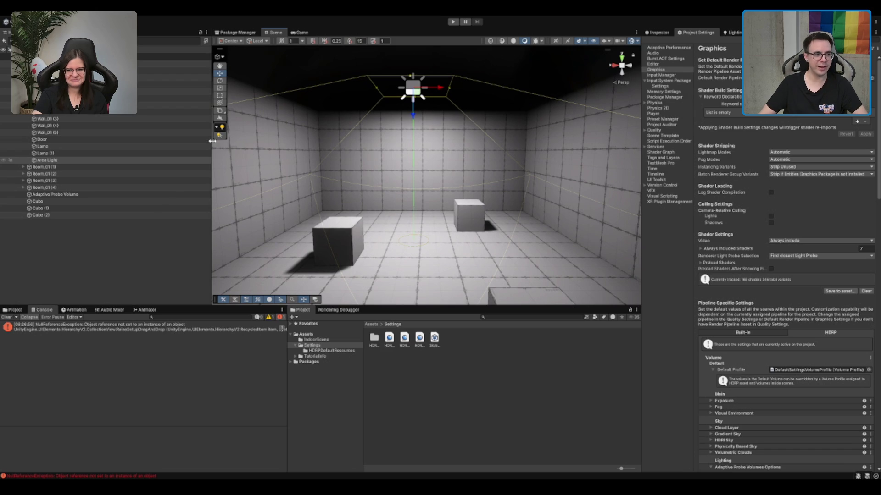
key("ctrl+d")
key("e")
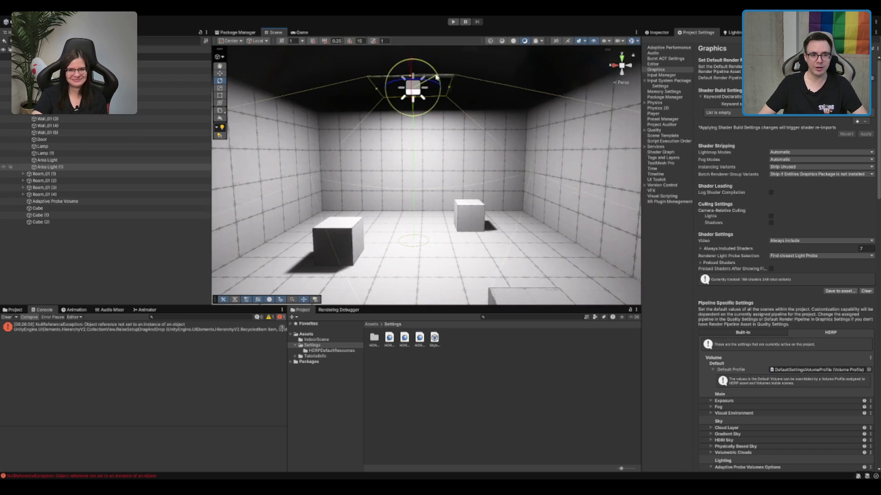
left_click_drag(436, 78, 408, 113)
left_click(657, 32)
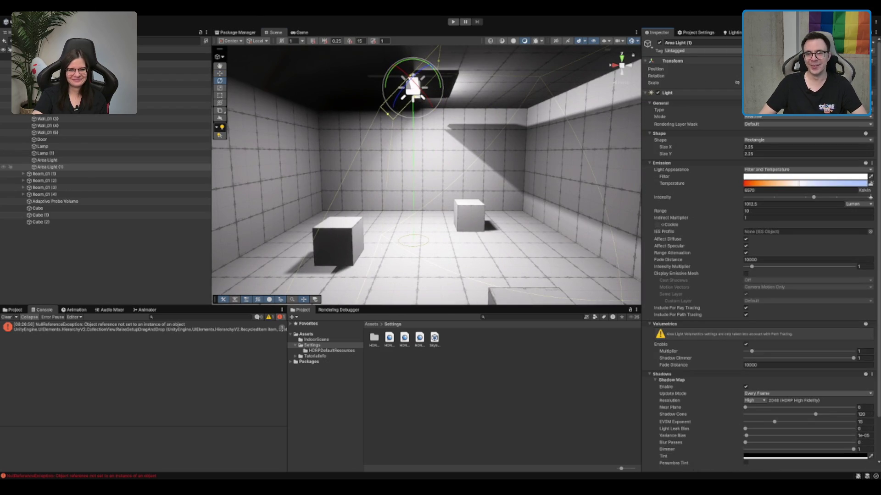
key("ctrl+z")
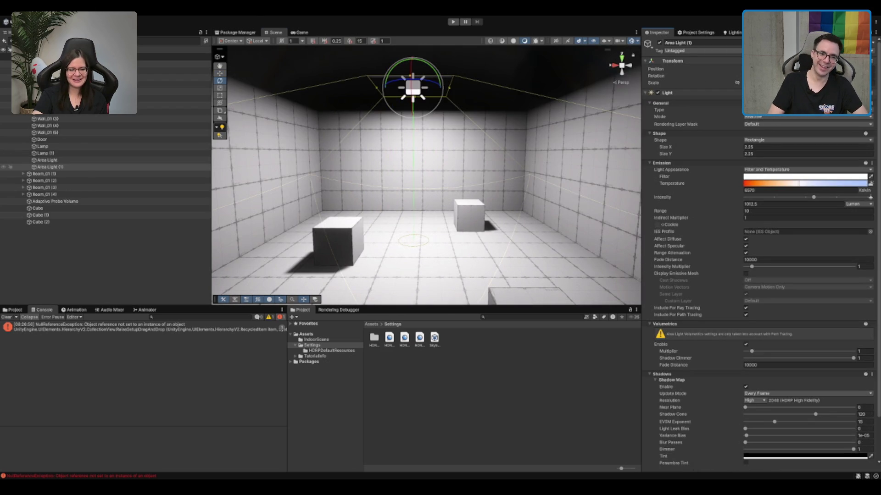
key("w")
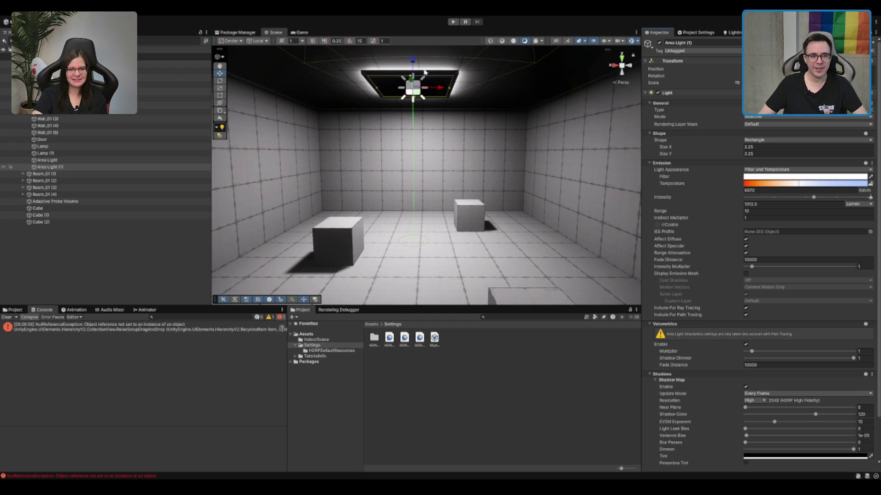
left_click_drag(416, 71, 417, 96)
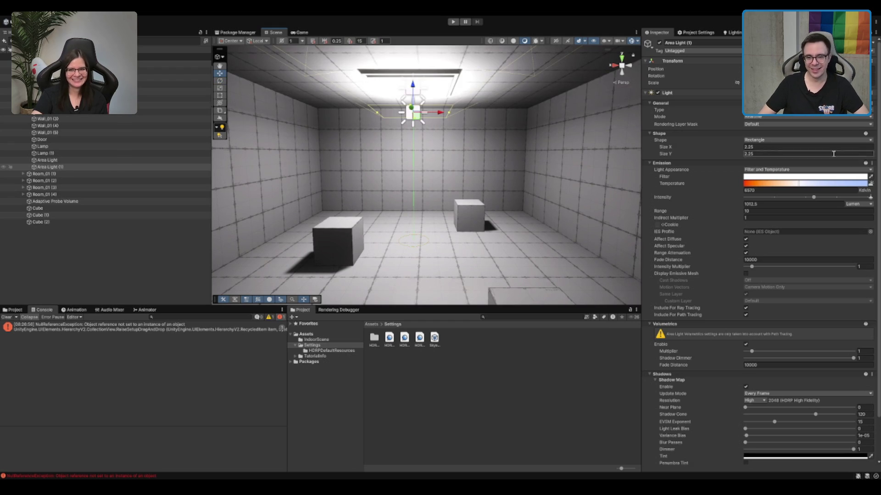
left_click_drag(813, 198, 775, 204)
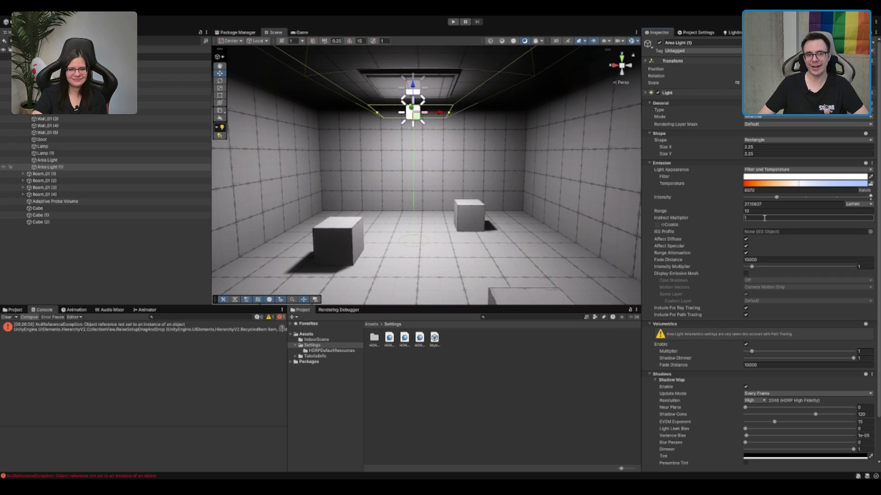
key("Delete")
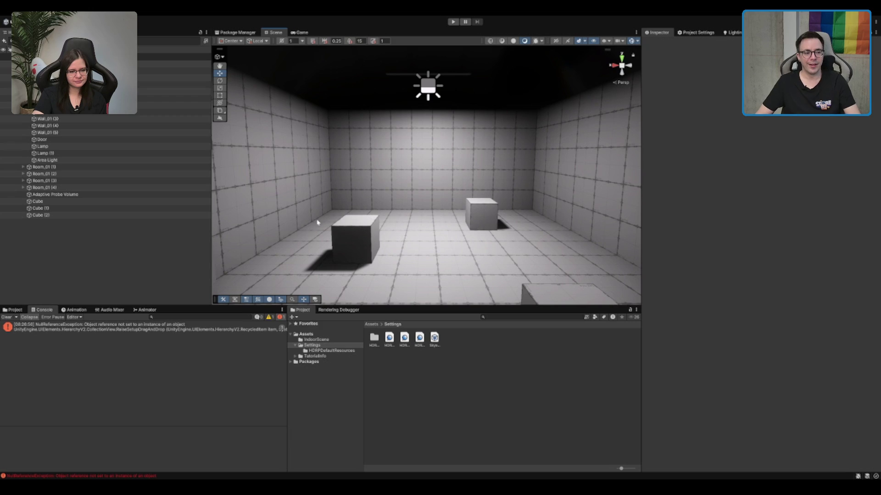
Clear the null-reference error from the Console, then select the Area Light and Ray Tracing Profile.
left_click(15, 327)
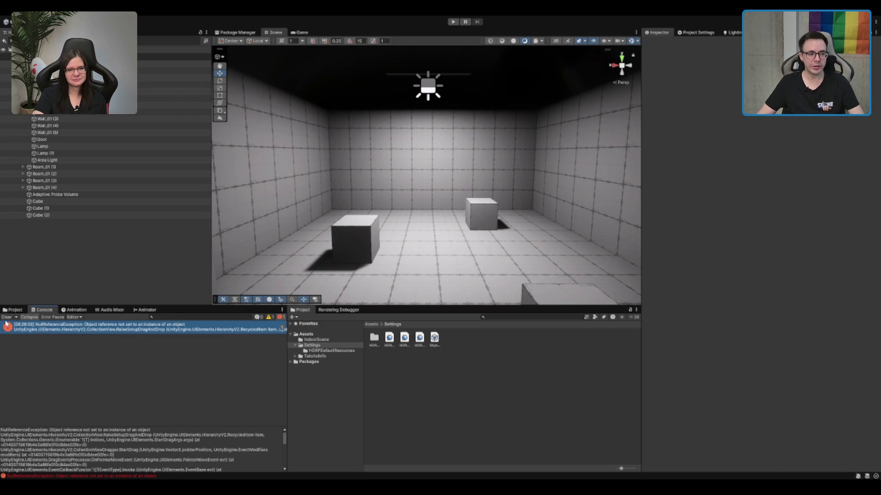
left_click(7, 317)
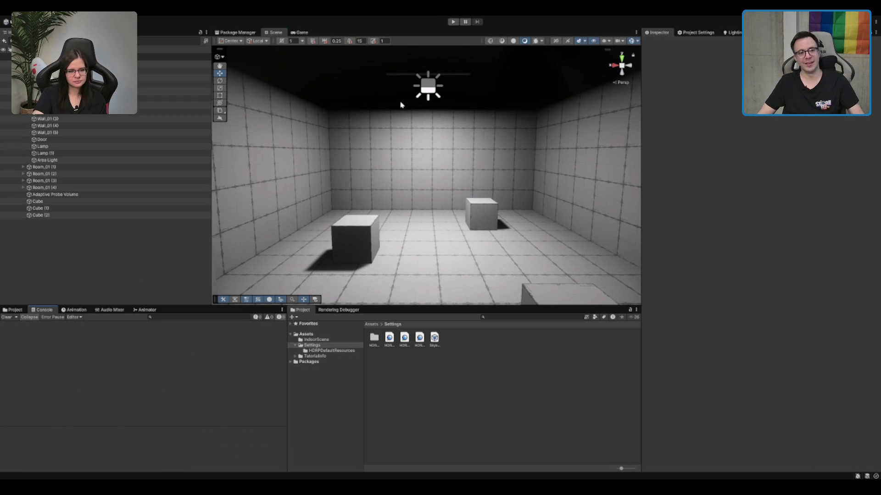
left_click(426, 91)
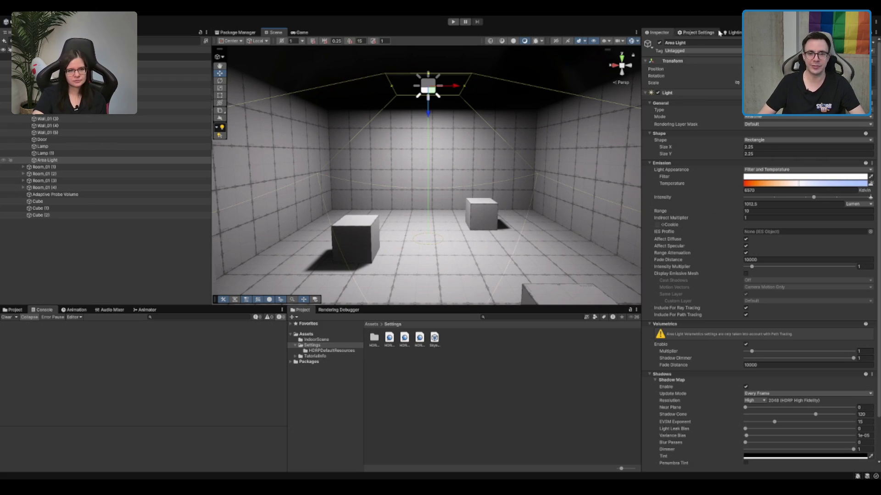
left_click(156, 78)
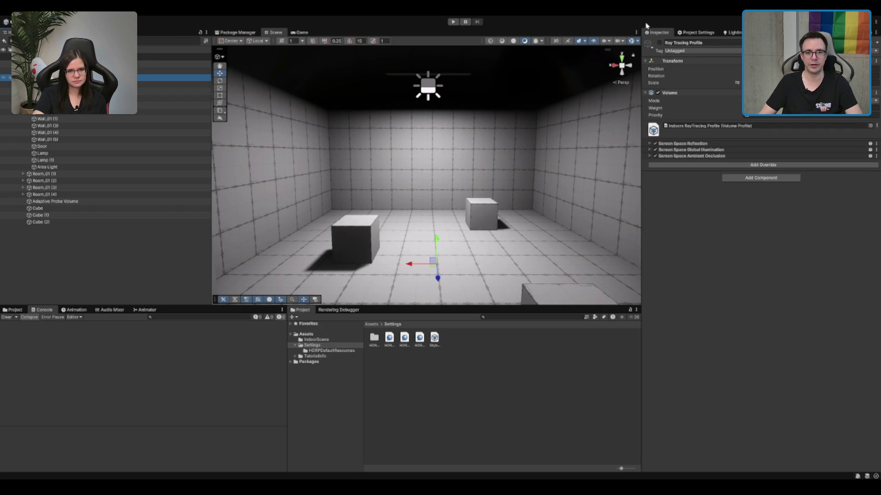
left_click(659, 43)
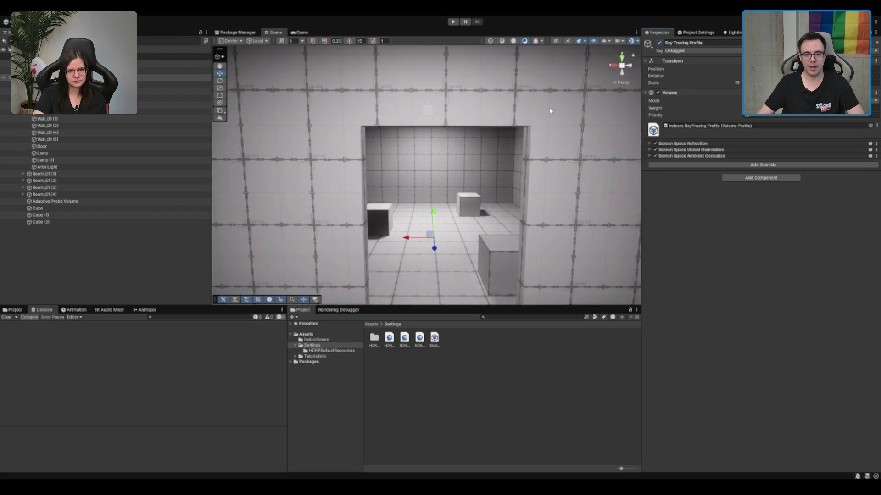
left_click(708, 150)
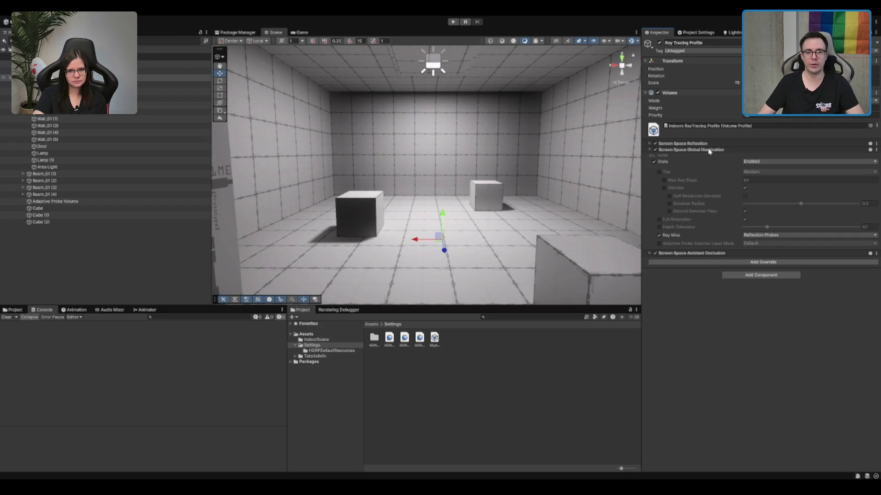
left_click(709, 150)
mouse_move(482, 133)
left_mouse_down()
mouse_move(481, 151)
mouse_move(522, 180)
left_mouse_up()
left_click(516, 334)
key("w")
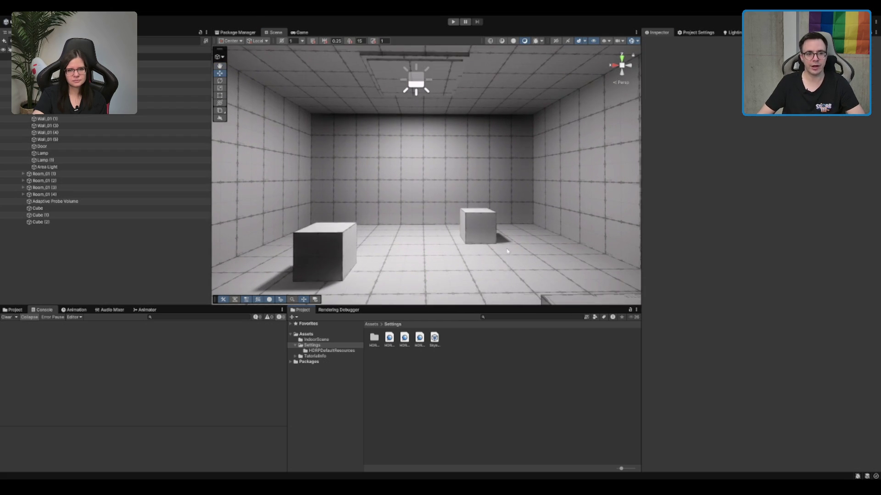
scroll(506, 234, "down", 5)
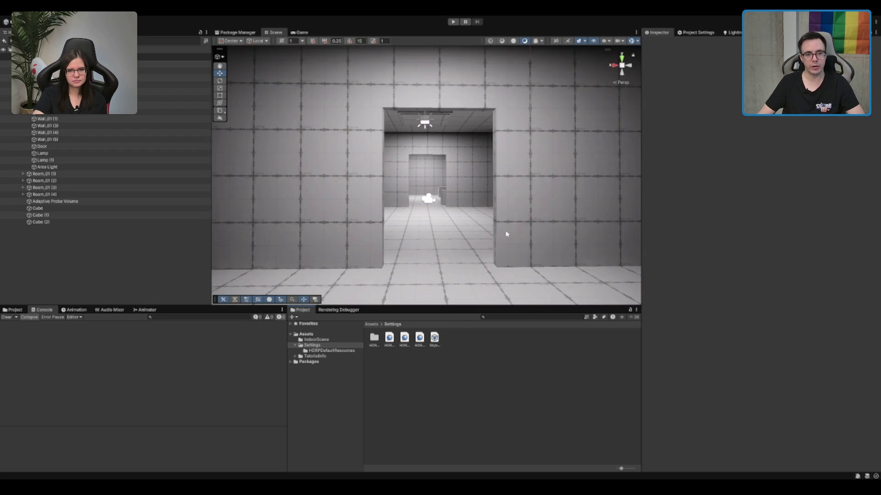
scroll(506, 234, "up", 5)
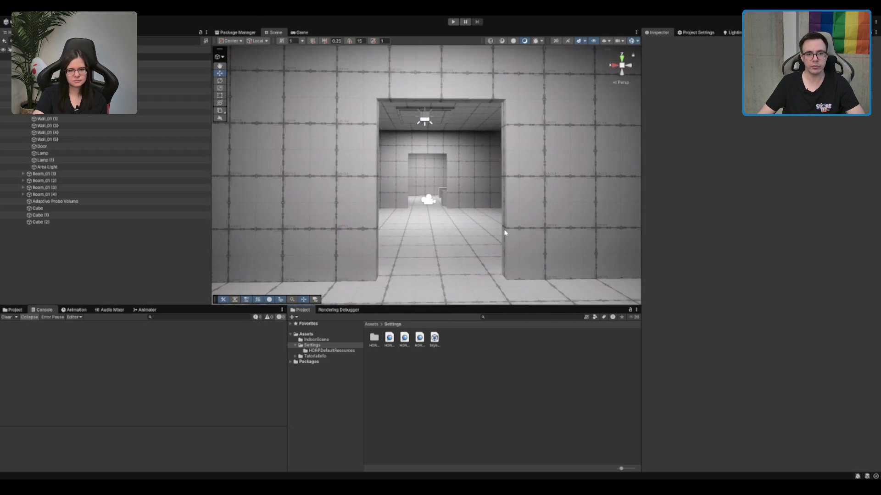
scroll(505, 233, "down", 4)
mouse_move(505, 233)
left_mouse_down()
mouse_move(640, 222)
mouse_move(475, 226)
mouse_move(501, 216)
mouse_move(522, 248)
mouse_move(509, 171)
left_mouse_up()
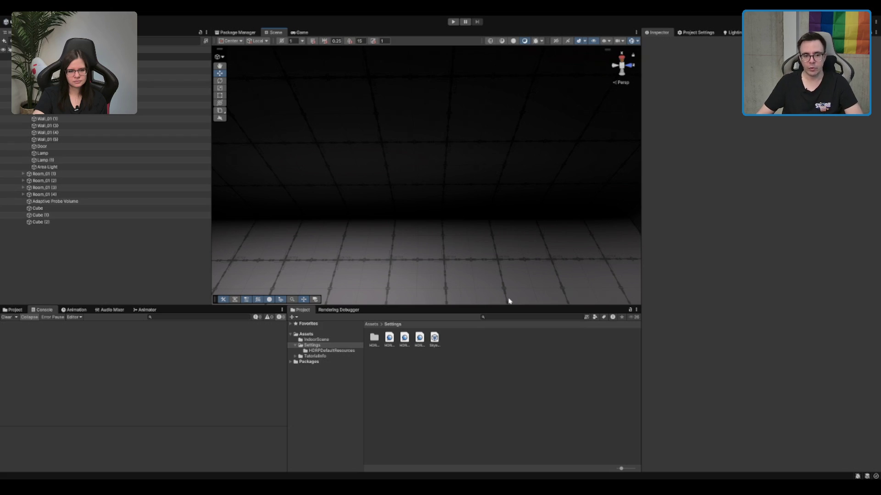
mouse_move(509, 301)
left_mouse_down()
mouse_move(540, 230)
mouse_move(417, 203)
left_mouse_up()
mouse_move(438, 252)
left_mouse_down()
mouse_move(587, 205)
mouse_move(458, 132)
mouse_move(452, 112)
left_mouse_up()
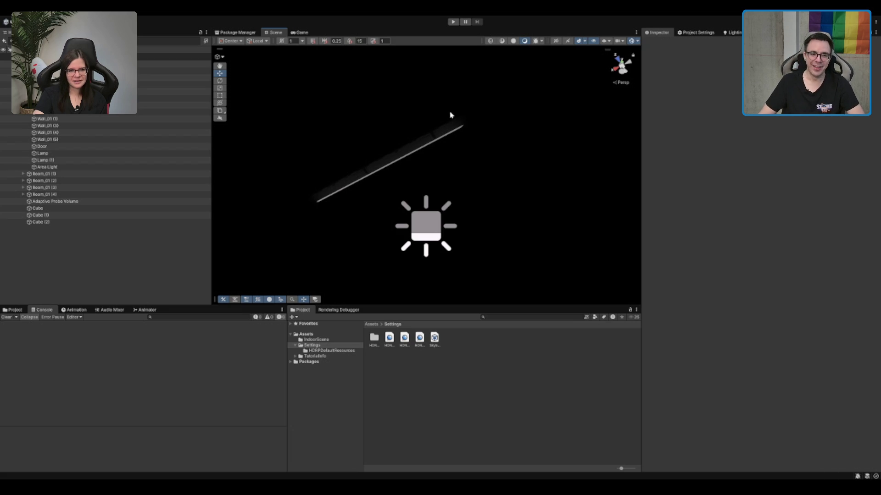
left_click_drag(458, 143, 514, 241)
scroll(460, 203, "down", 5)
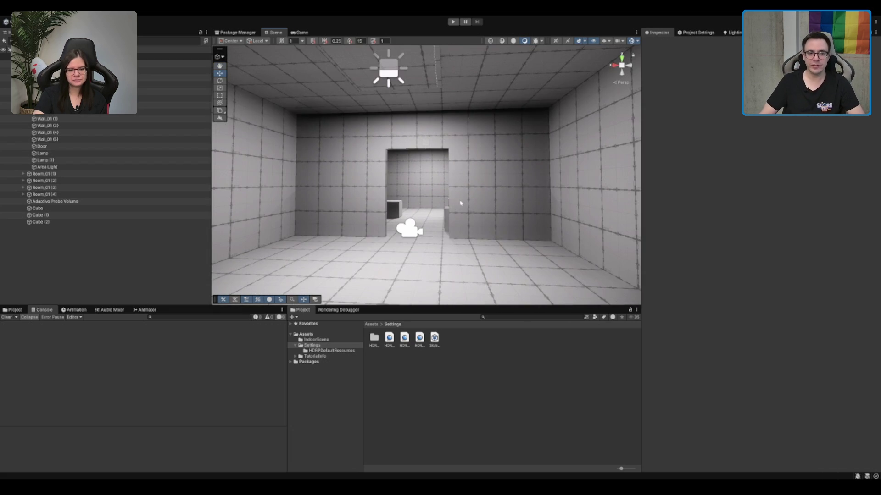
scroll(504, 198, "down", 3)
scroll(517, 192, "up", 4)
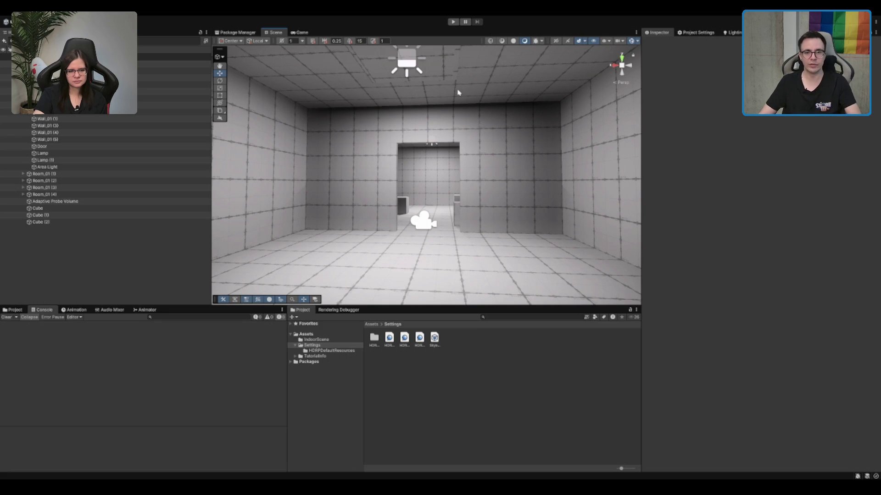
Disable the Ray Tracing Profile volume and fly through the rooms to see the darkened ceiling.
left_click(166, 78)
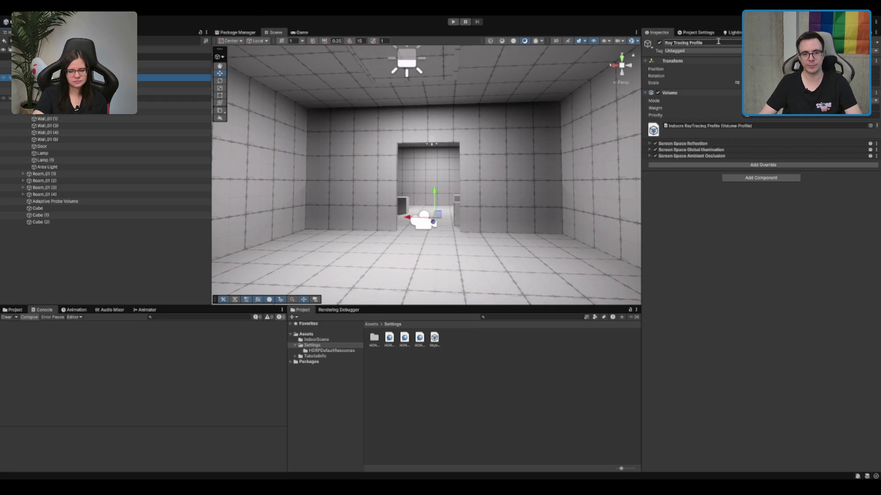
left_click(659, 42)
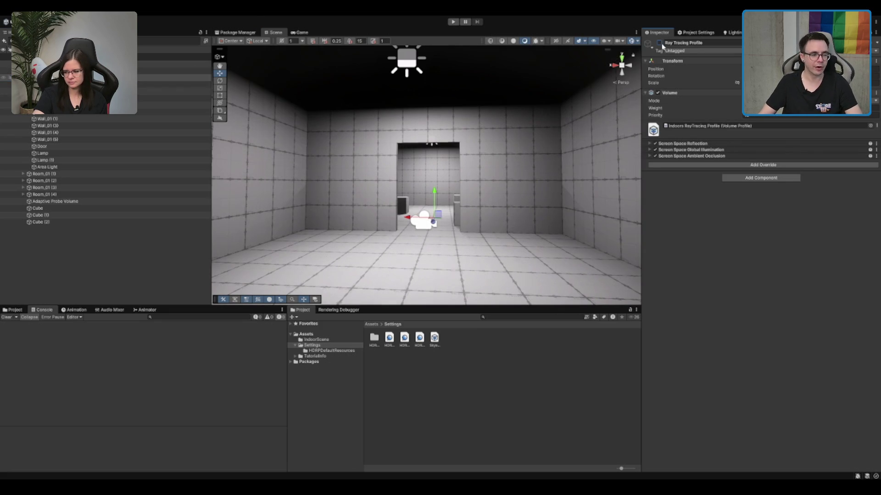
left_click(138, 72)
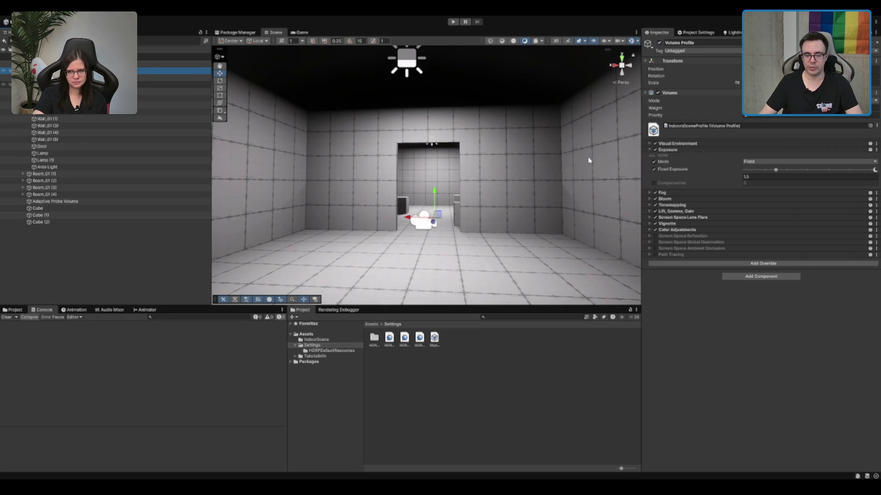
scroll(446, 186, "up", 5)
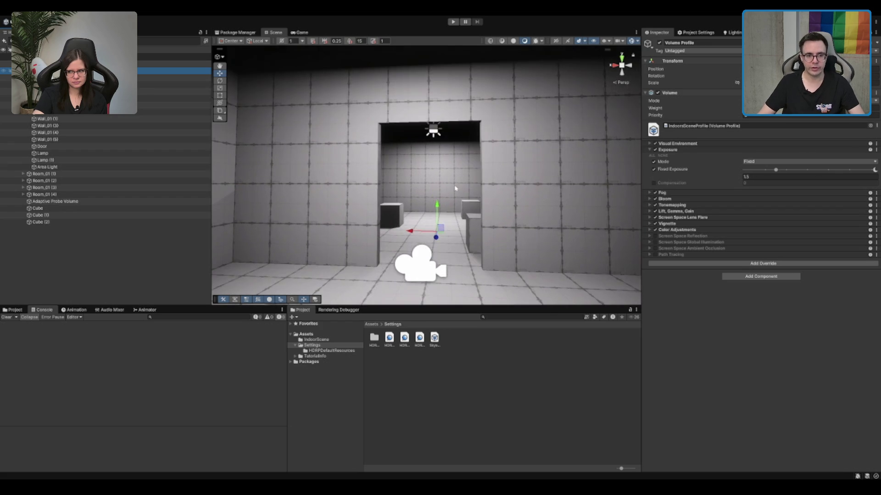
key("s")
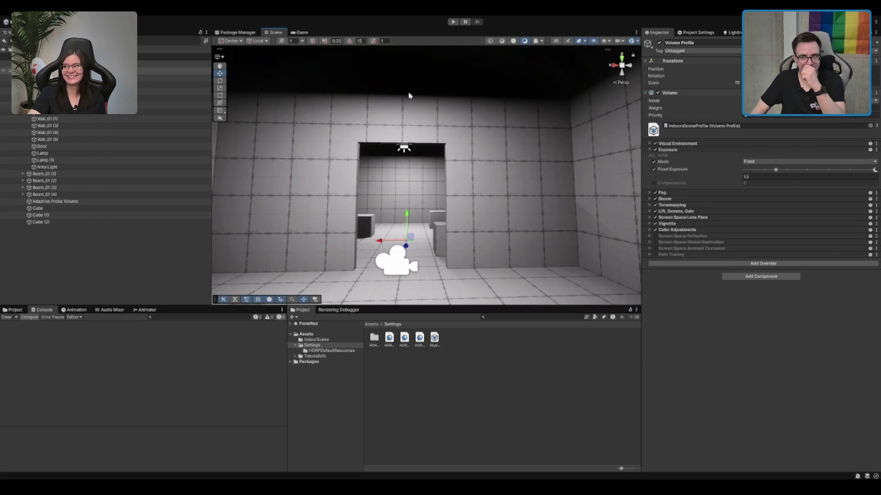
key("w")
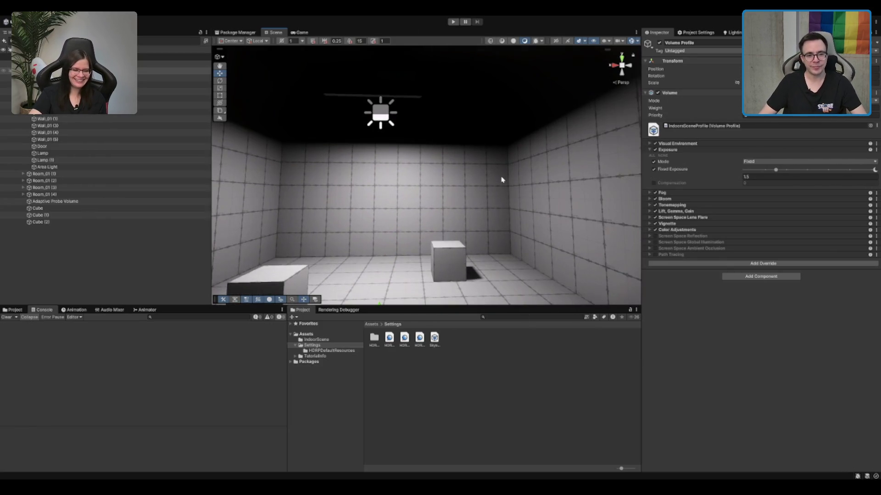
key("s")
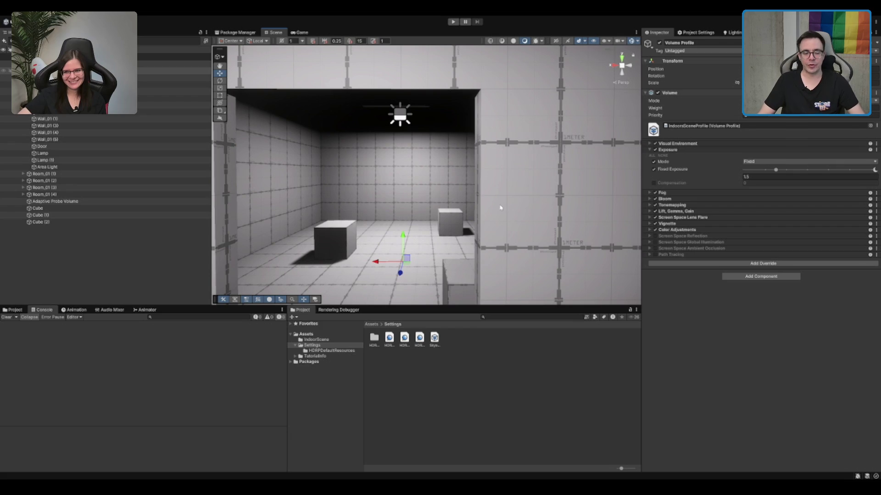
Delete the Adaptive Probe Volume and show Scene lighting settings (Progressive GPU, Lightmap Resolution 40).
key("w")
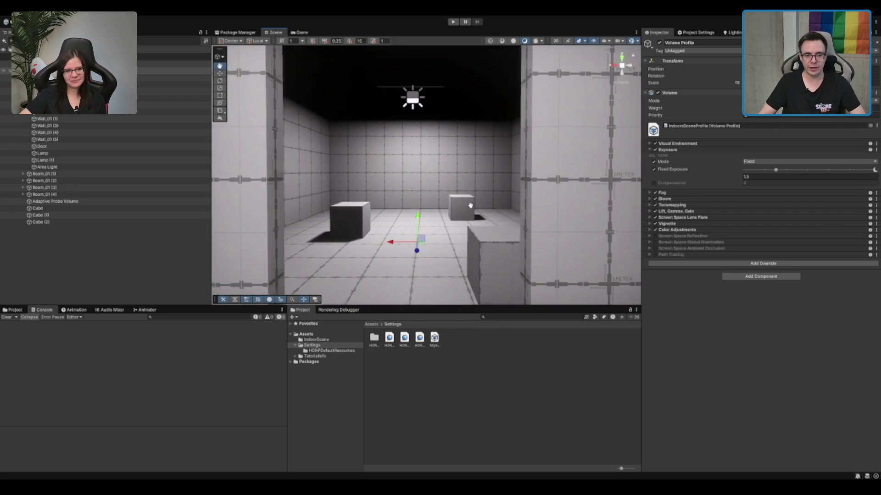
left_click(464, 207)
left_click(470, 243, "shift")
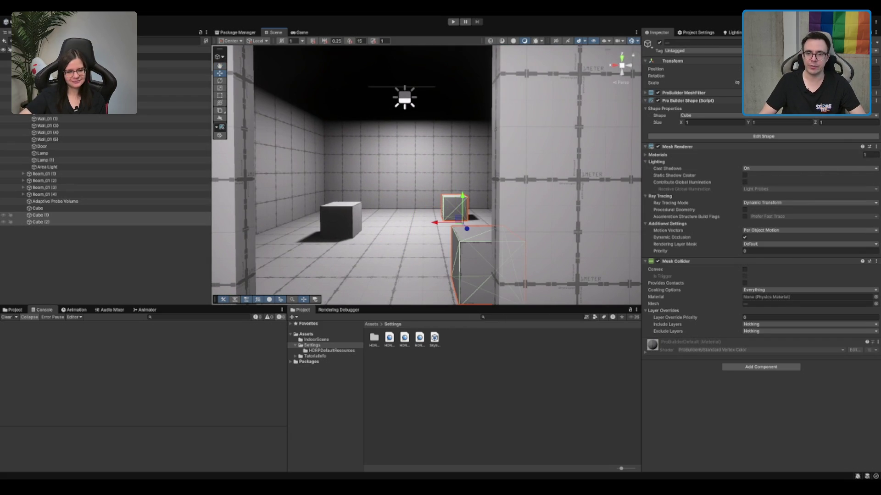
left_click(731, 32)
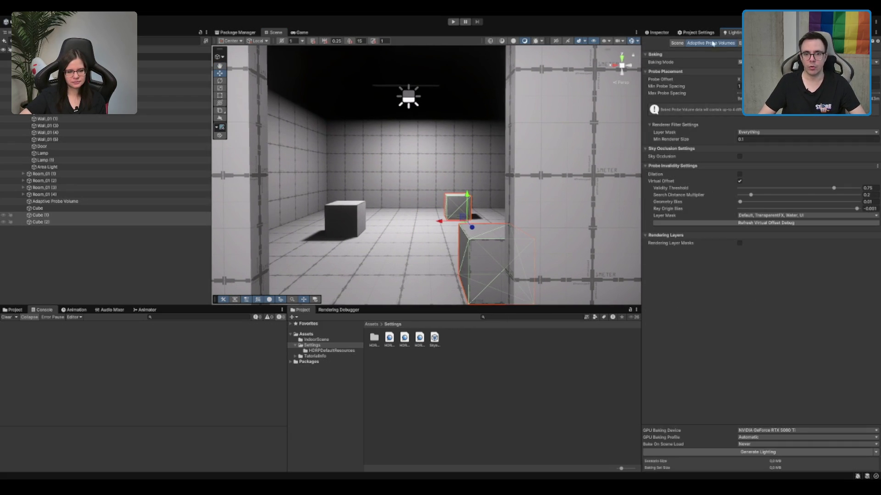
left_click(71, 202)
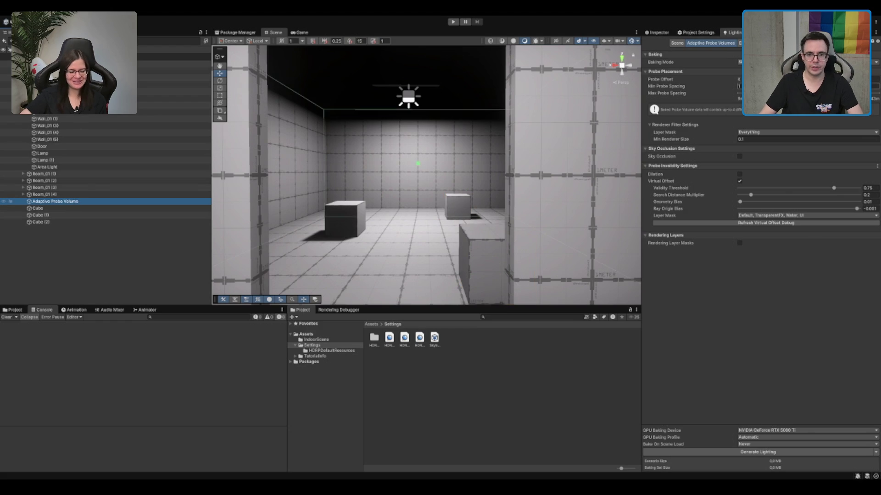
key("Delete")
left_click(678, 44)
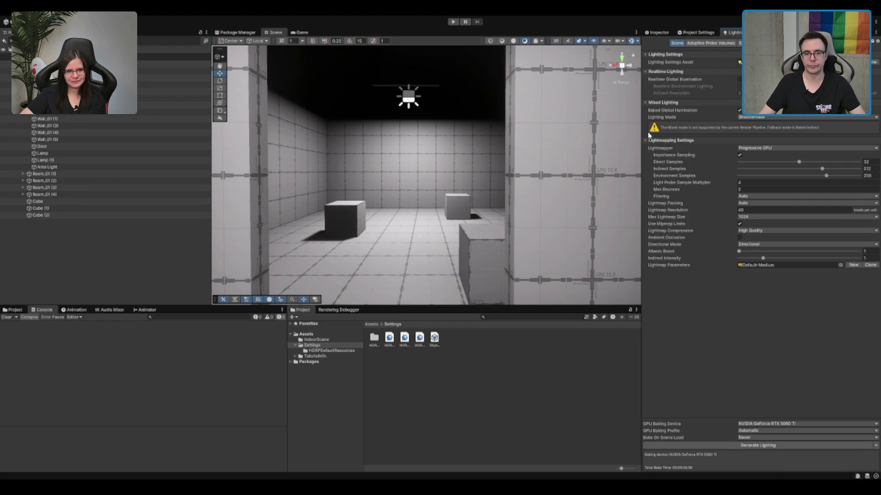
Leave Realtime Global Illumination unchecked and Generate Lighting to bake 10 lightmaps.
left_click(739, 80)
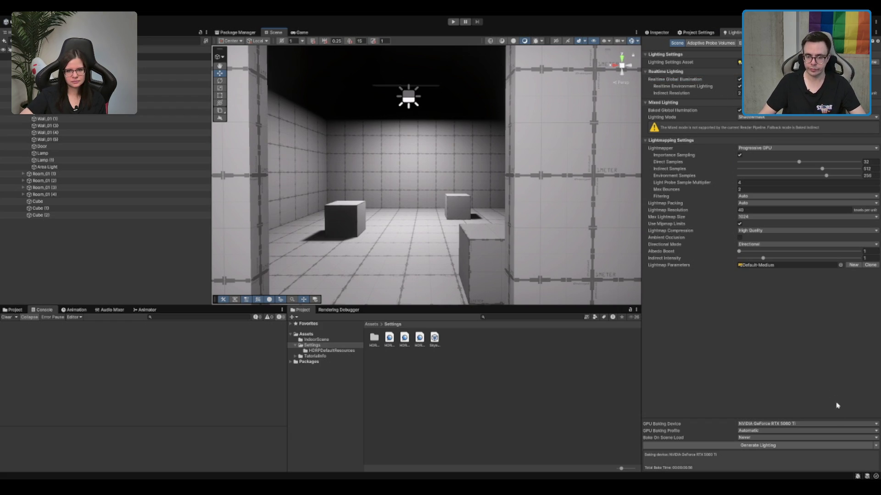
left_click(739, 80)
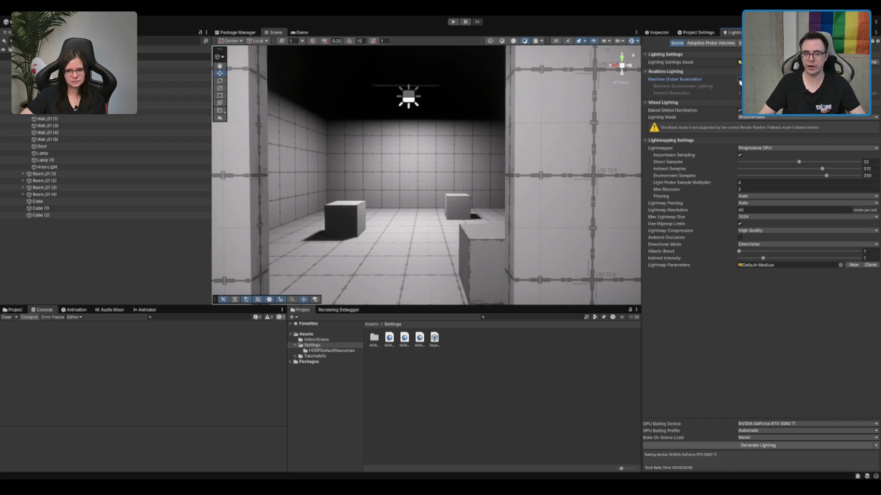
left_click(739, 81)
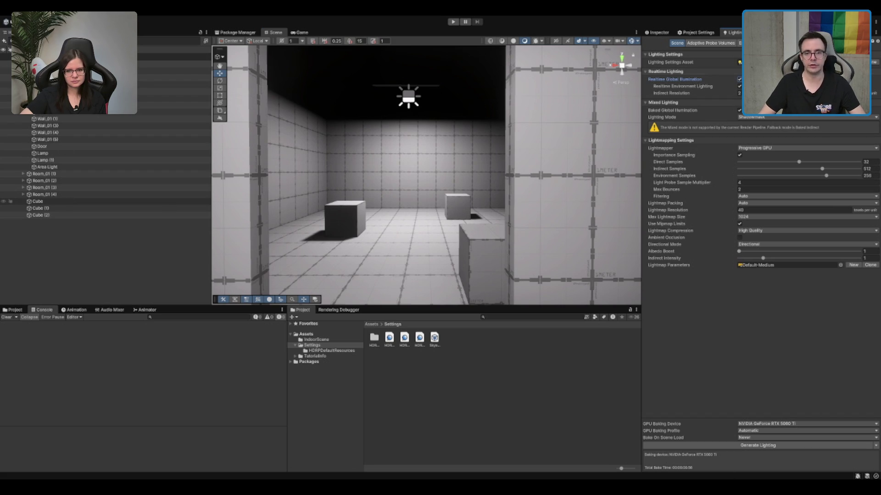
key("ctrl+z")
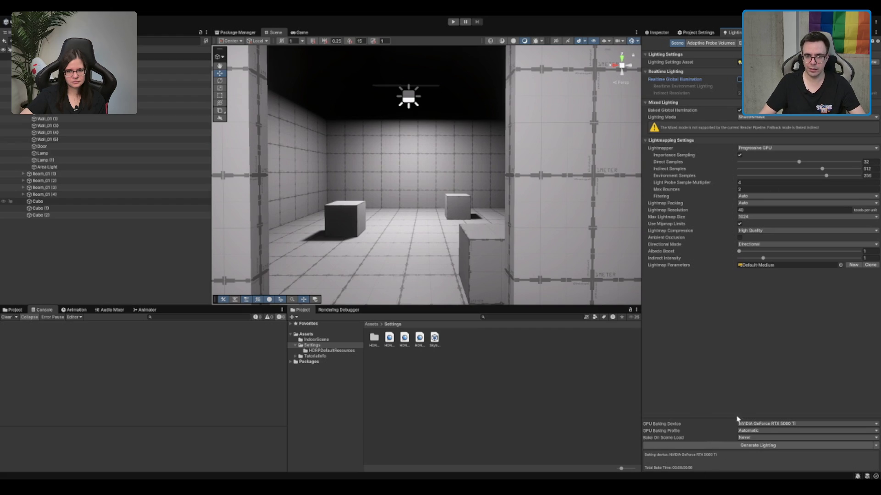
left_click(736, 446)
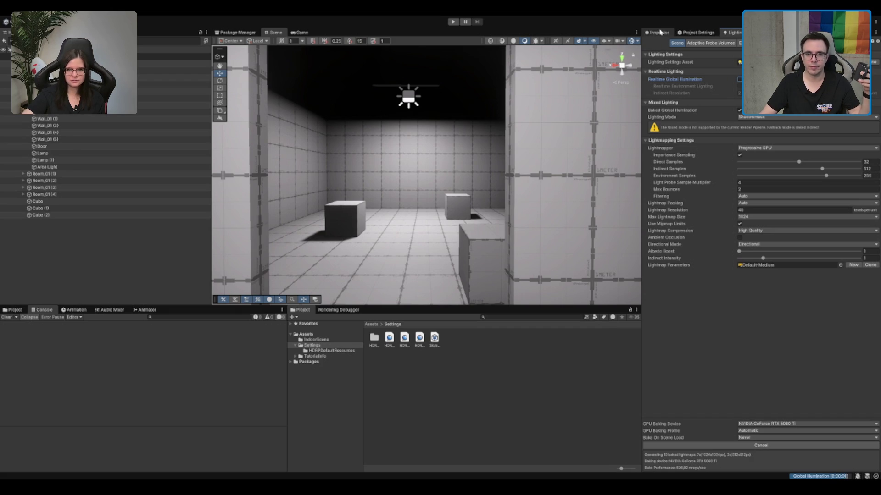
Dock the Inspector above the Lighting window and widen the Scene view.
left_click_drag(659, 33, 666, 35)
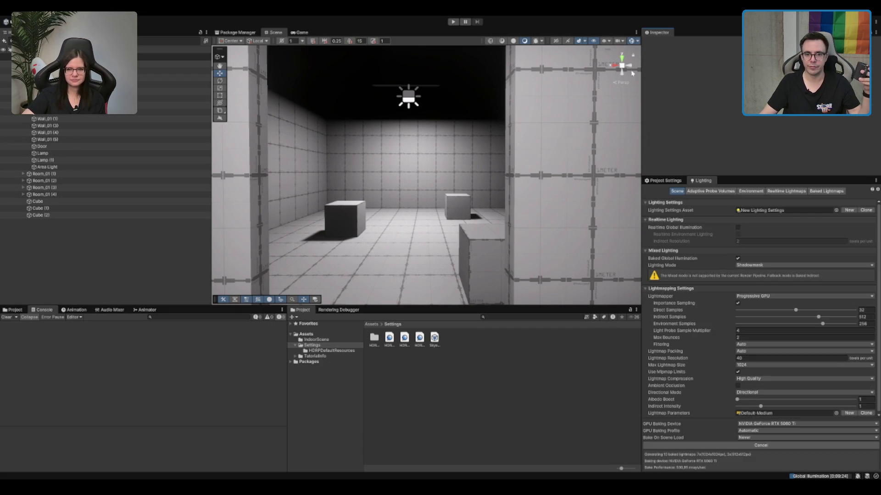
left_click_drag(798, 177, 805, 121)
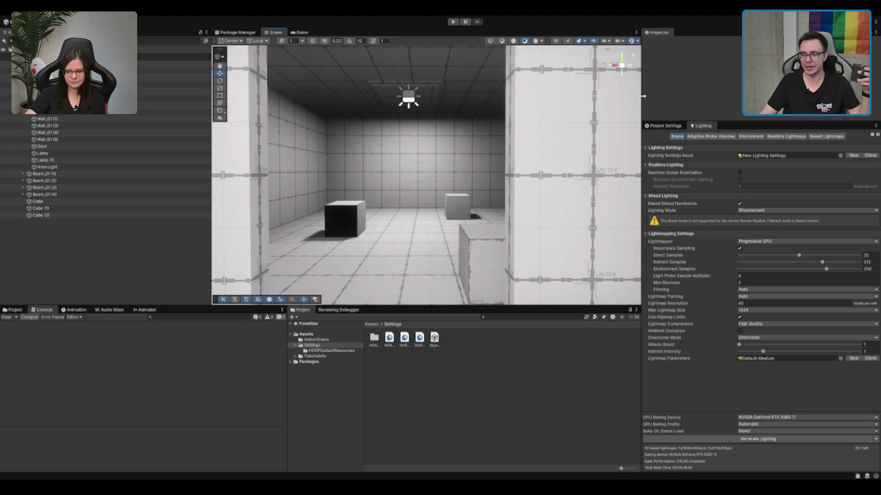
left_click_drag(642, 96, 706, 94)
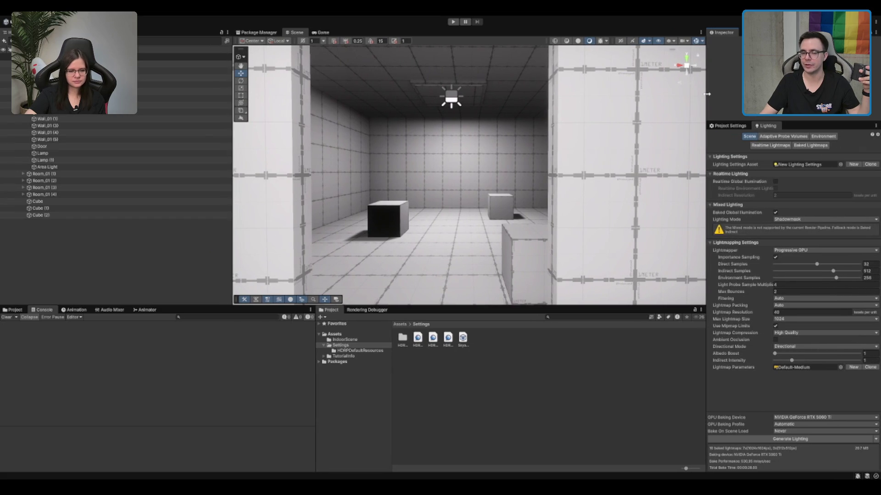
left_click_drag(232, 147, 177, 149)
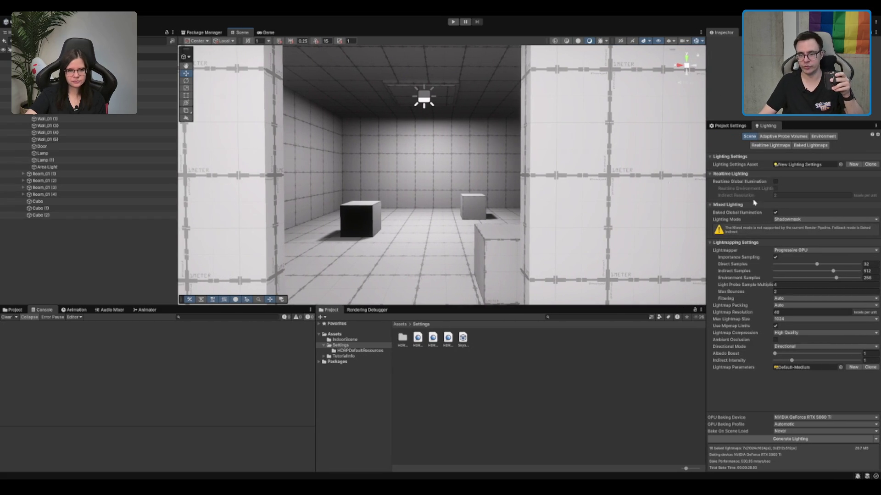
Collapse the Realtime Lighting foldout in the Lighting settings.
left_click(785, 173)
left_click(761, 173)
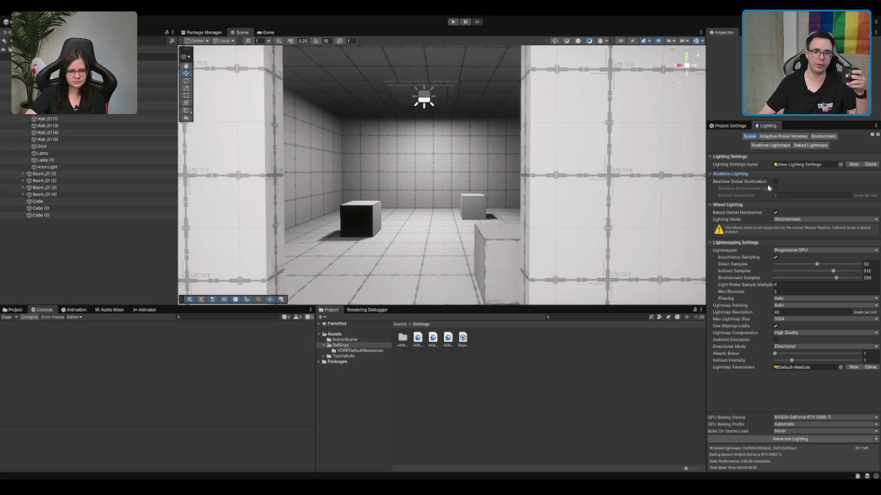
left_click(757, 173)
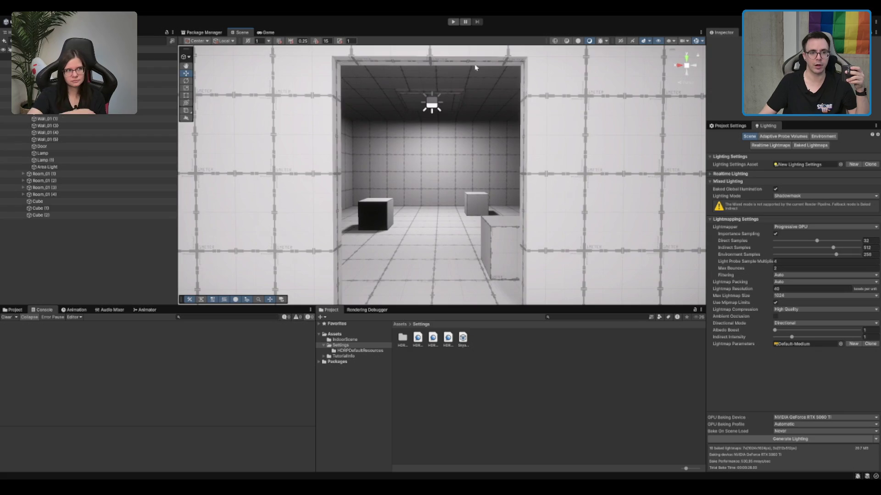
Frame the ceiling Area Light and rebake the lighting with Generate Lighting.
left_click(428, 82)
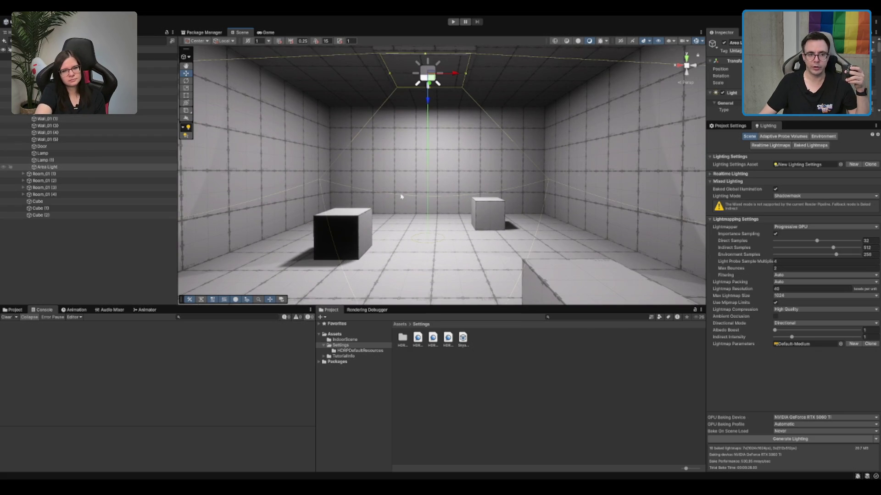
key("f")
scroll(507, 179, "down", 5)
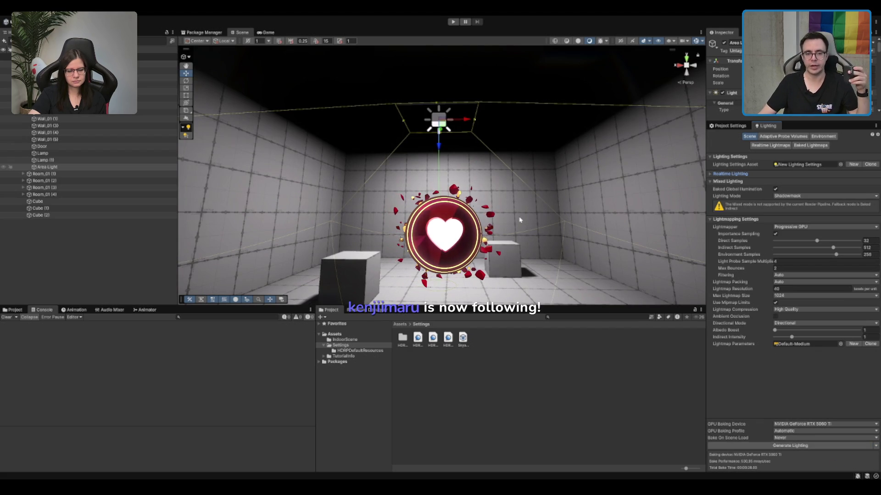
left_click(790, 445)
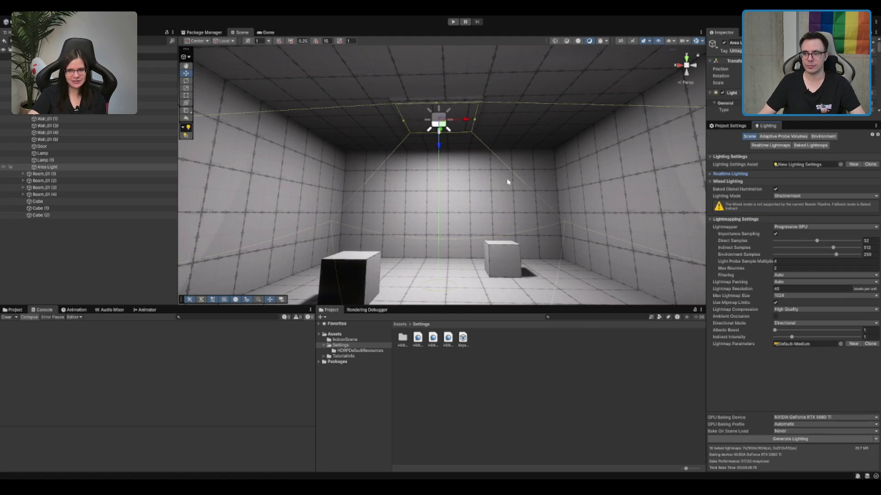
Tilt the view toward the baked floor shadows and select the black cube.
scroll(541, 173, "down", 5)
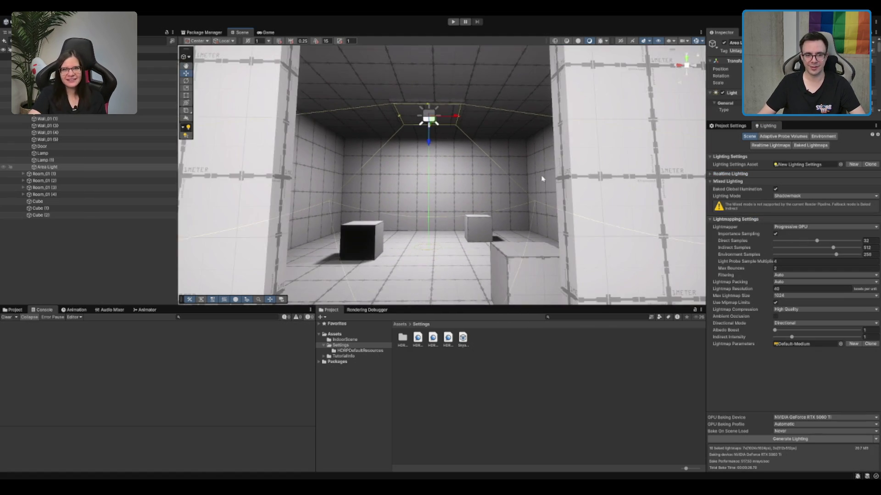
left_click_drag(542, 179, 539, 191)
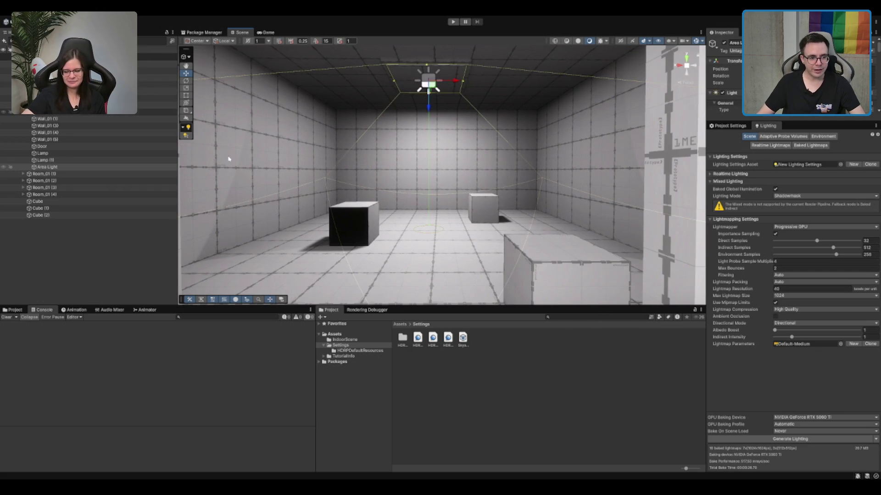
left_click(385, 213)
left_click(371, 215)
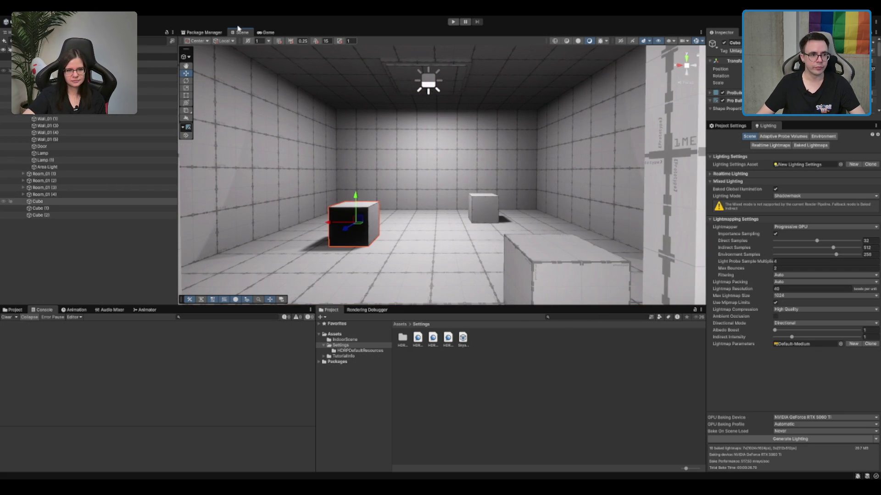
Preview the Game view, then dock an Inspector tab beside the Lighting panel.
left_click(267, 32)
left_click(241, 32)
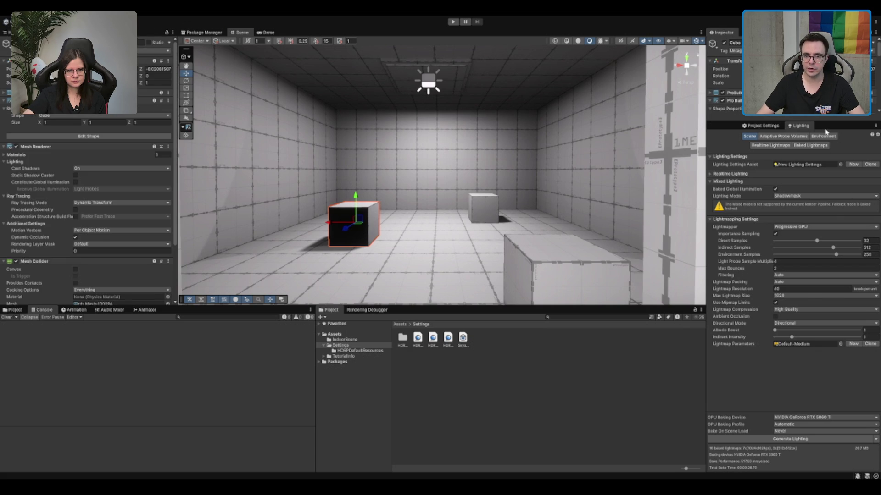
left_click_drag(825, 131, 821, 128)
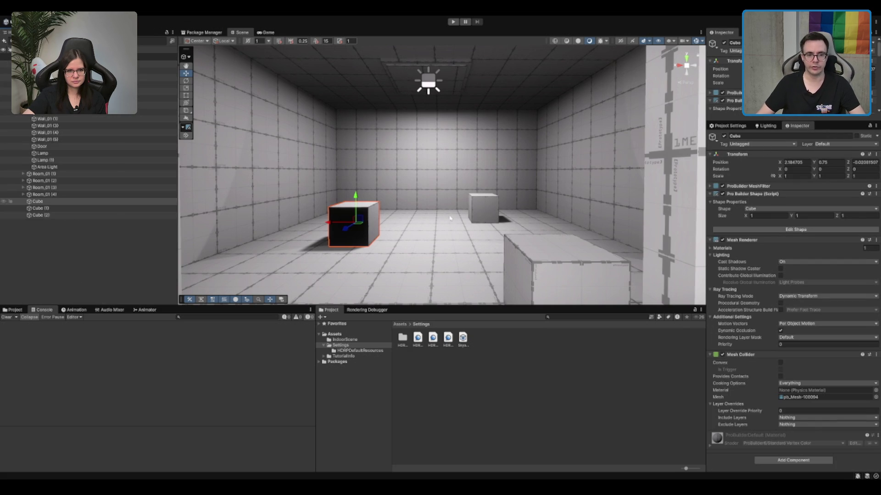
Select Cube (2) and undo its accidental move with Ctrl+Z.
left_click(494, 205)
mouse_move(579, 202)
left_mouse_down()
mouse_move(534, 173)
mouse_move(534, 152)
mouse_move(397, 195)
mouse_move(442, 158)
mouse_move(503, 168)
mouse_move(540, 194)
mouse_move(483, 133)
mouse_move(471, 151)
left_mouse_up()
scroll(534, 156, "up", 1)
left_click(397, 196)
key("ctrl+z")
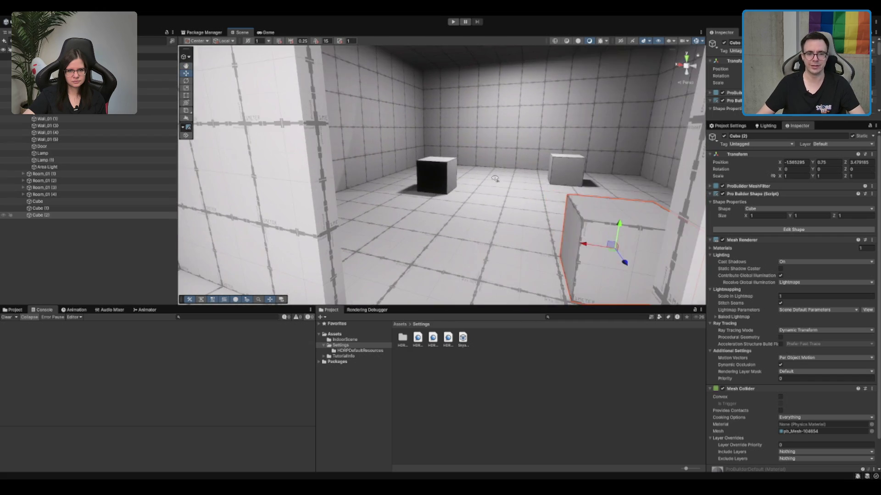
Check the Game view, then select and frame the room's Area Light.
left_click(268, 32)
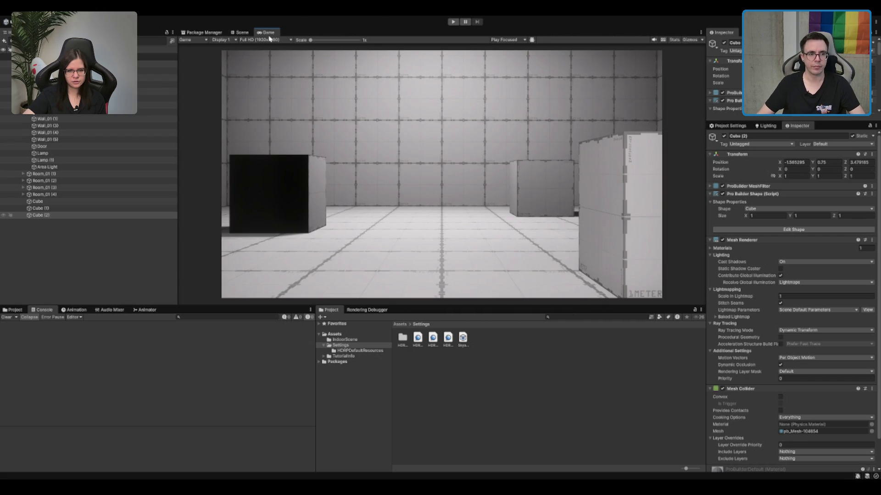
left_click(242, 32)
double_click(47, 167)
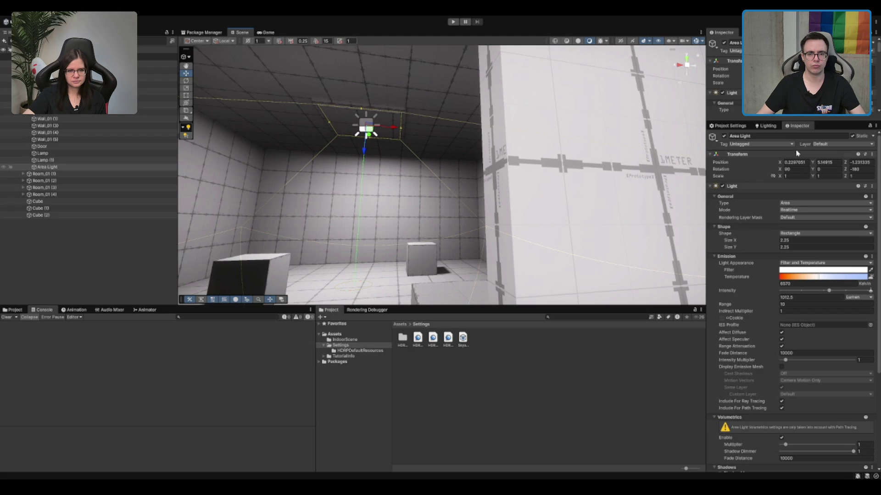
Set the Area Light's Mode to Baked, frame it, and preview the Game view.
left_click(803, 237)
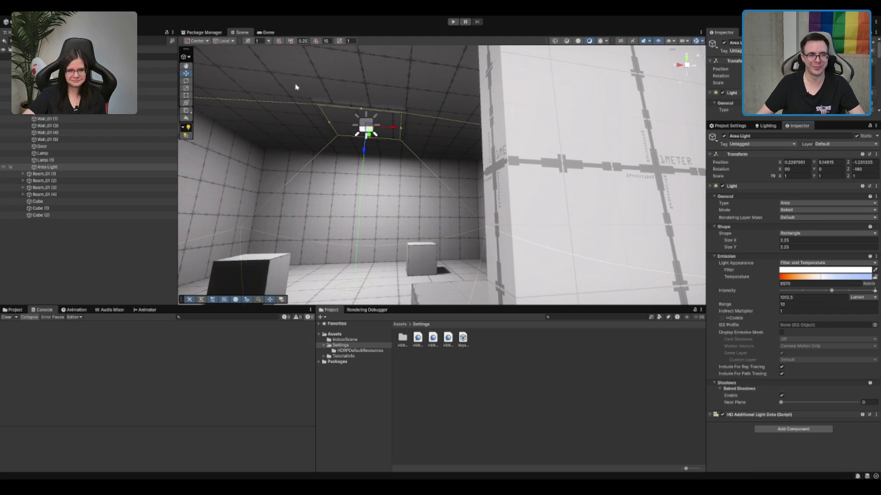
key("f")
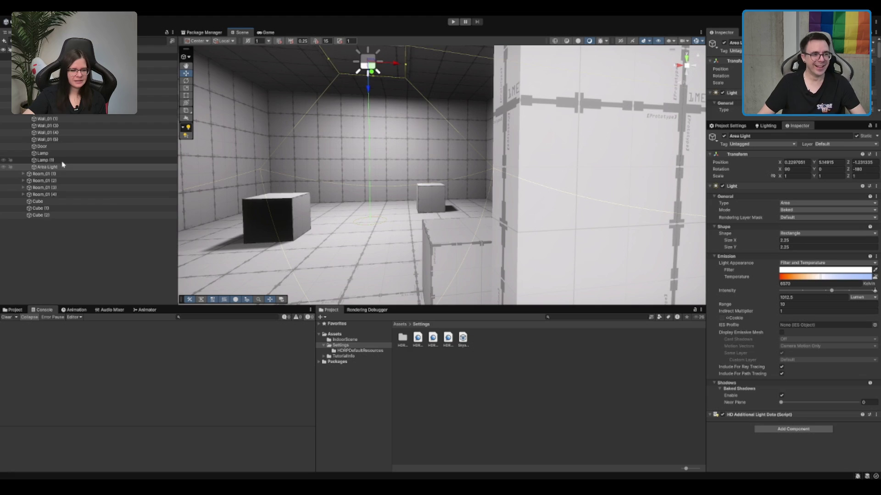
left_click(269, 32)
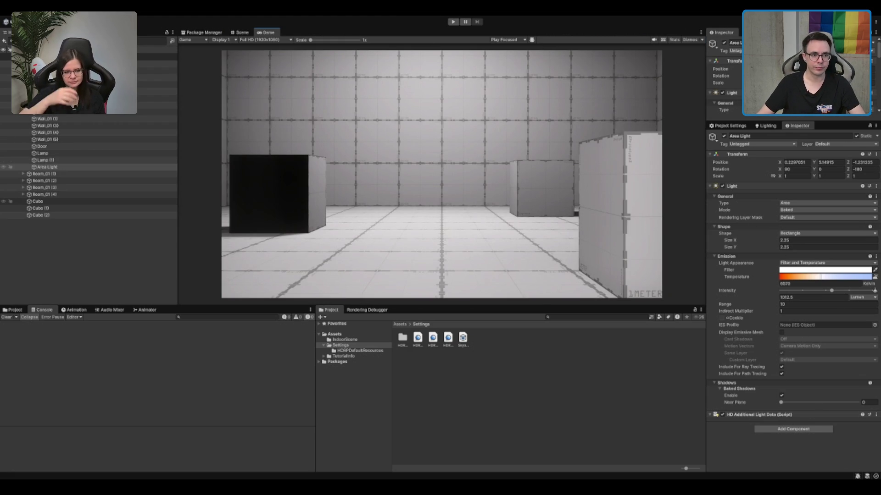
Expand Room_01 (1) in the Hierarchy and select its Area Light.
left_click(241, 32)
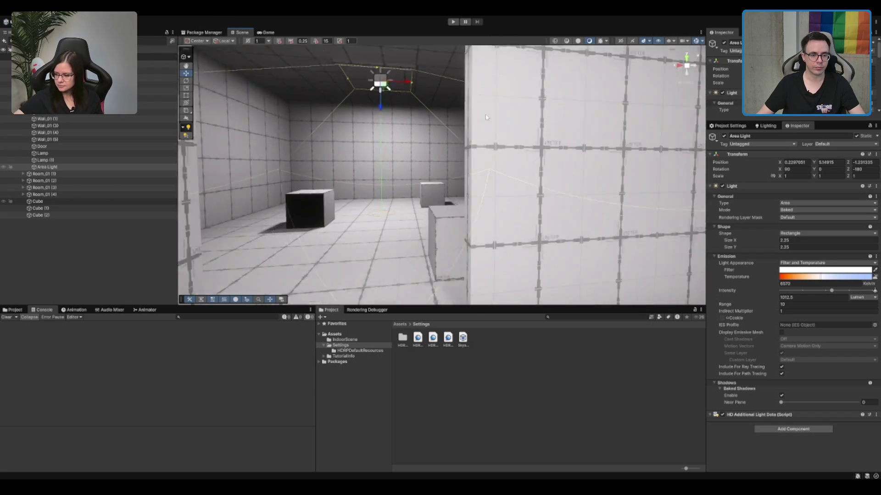
key("f")
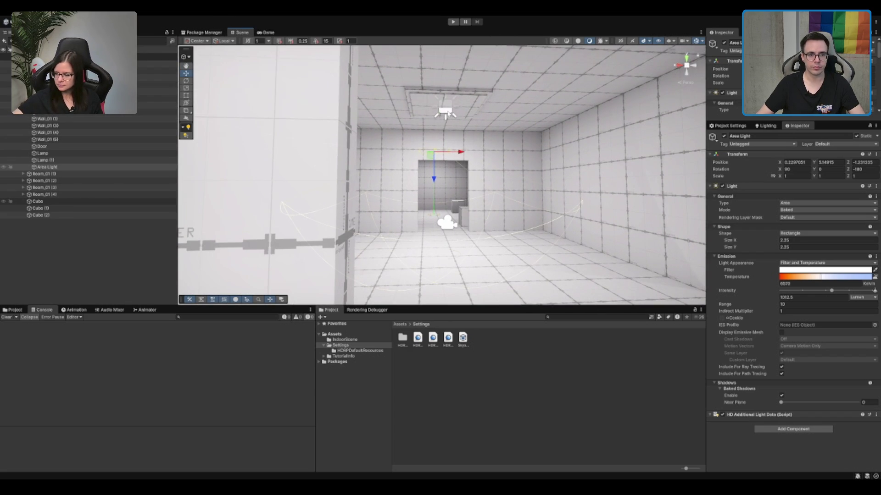
left_click(22, 174)
left_click(69, 250)
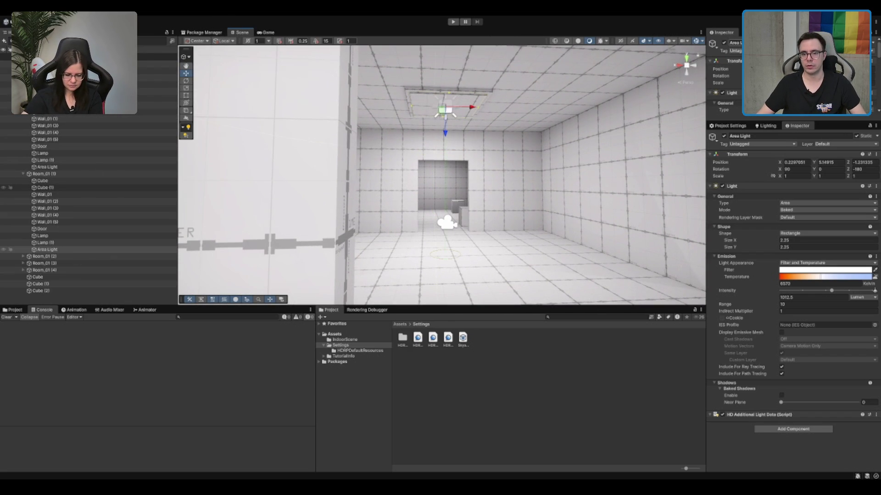
scroll(574, 156, "down", 5)
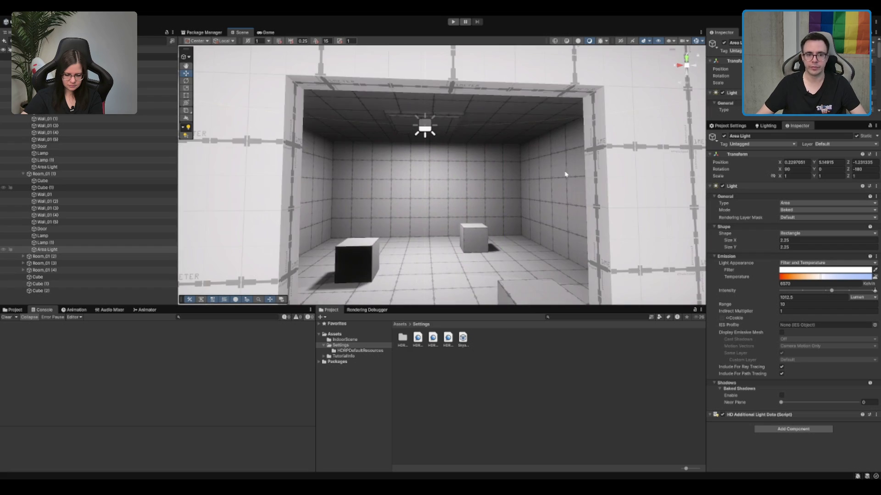
scroll(565, 174, "up", 5)
scroll(558, 176, "down", 2)
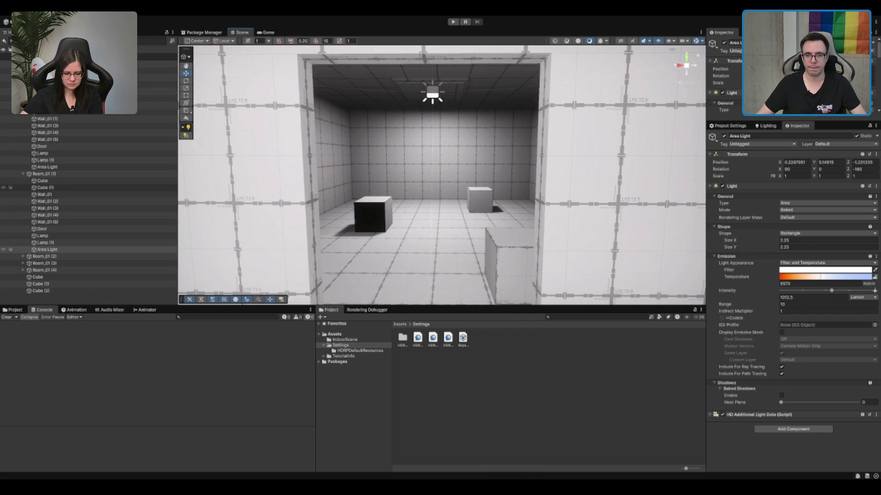
Generate Lighting from the Lighting window, then show the ceiling area light in the Inspector.
left_click(757, 126)
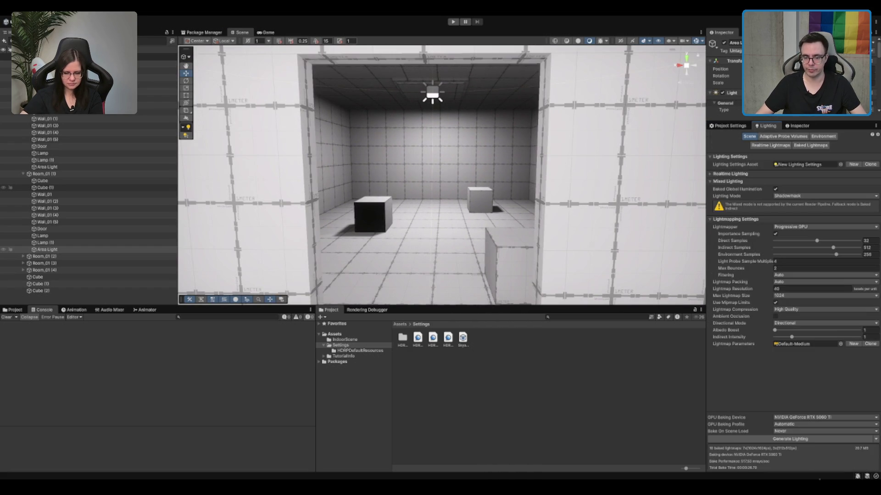
left_click(789, 439)
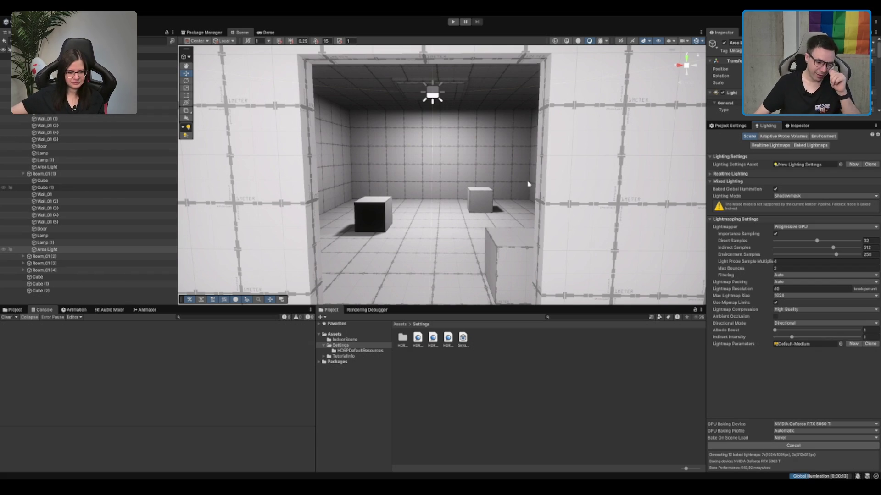
scroll(447, 172, "down", 4)
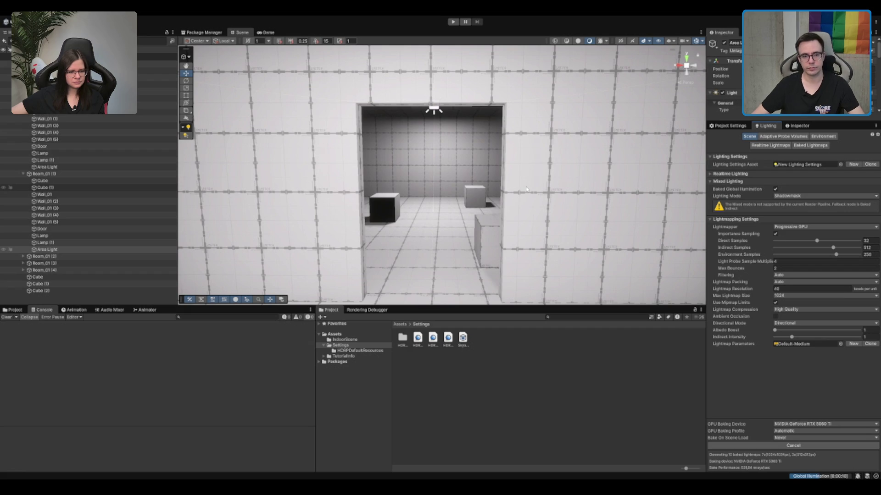
scroll(531, 191, "up", 3)
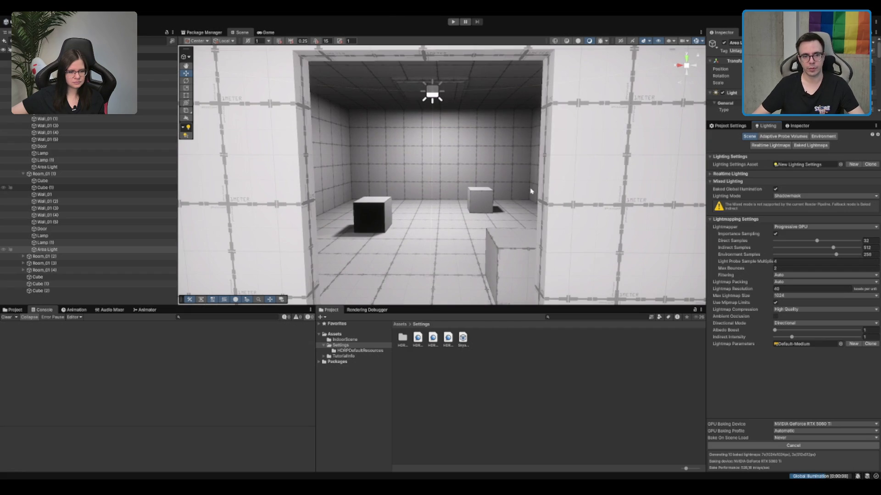
scroll(513, 189, "down", 5)
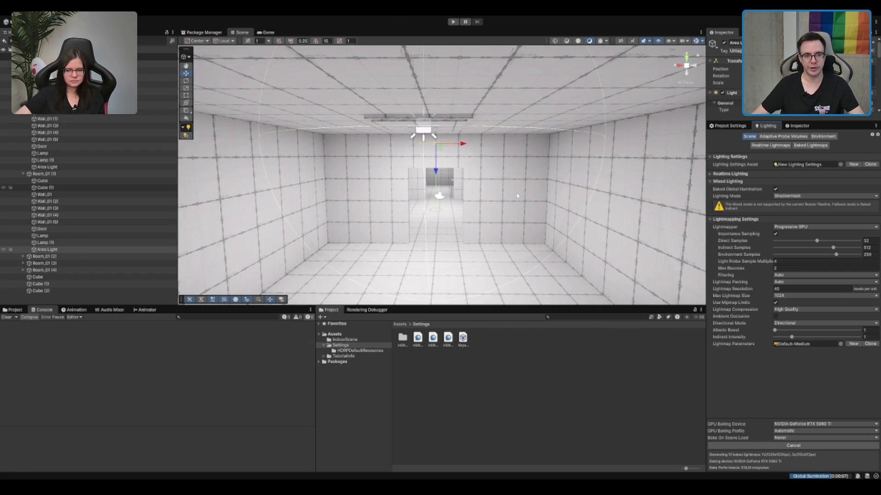
scroll(517, 196, "up", 5)
scroll(517, 195, "down", 5)
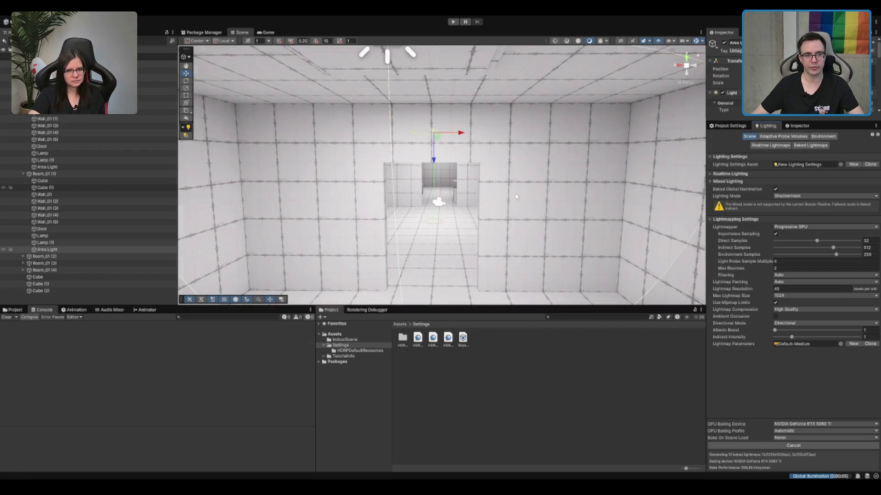
scroll(517, 196, "down", 5)
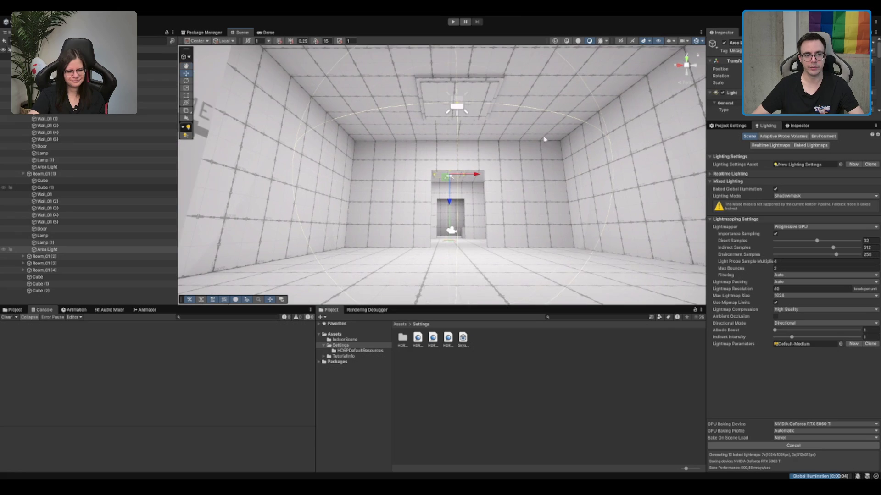
scroll(553, 148, "down", 2)
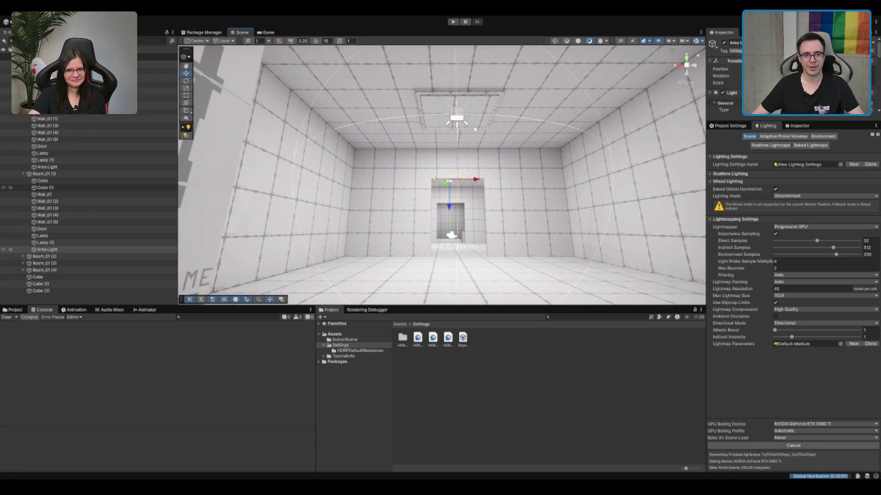
left_click(458, 118)
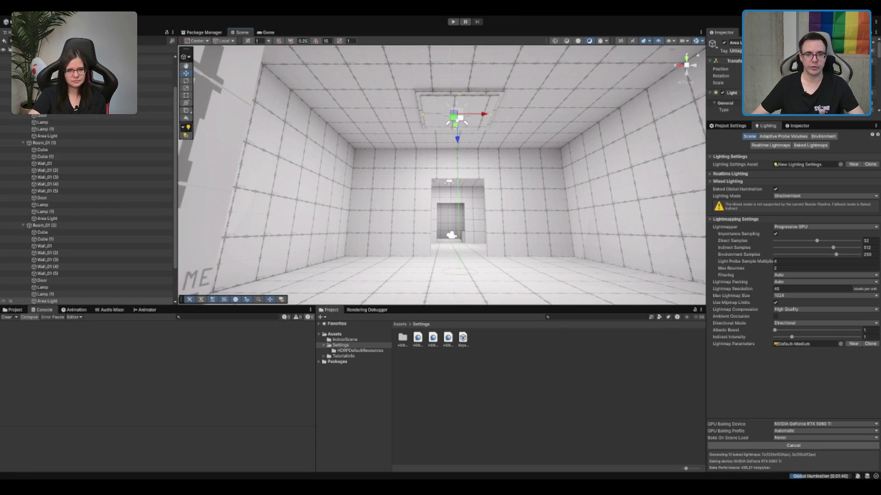
left_click(799, 126)
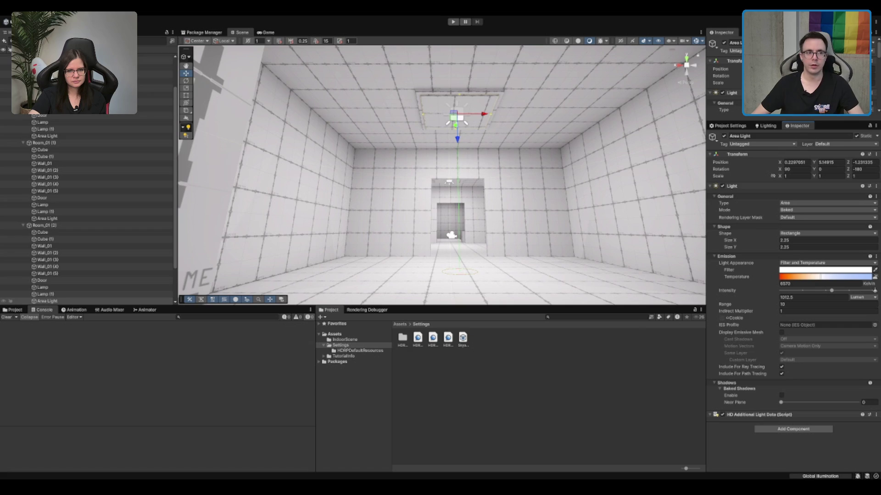
Filter the Hierarchy by 'Area Light' and enable baked shadows on all five lights.
left_click(151, 41)
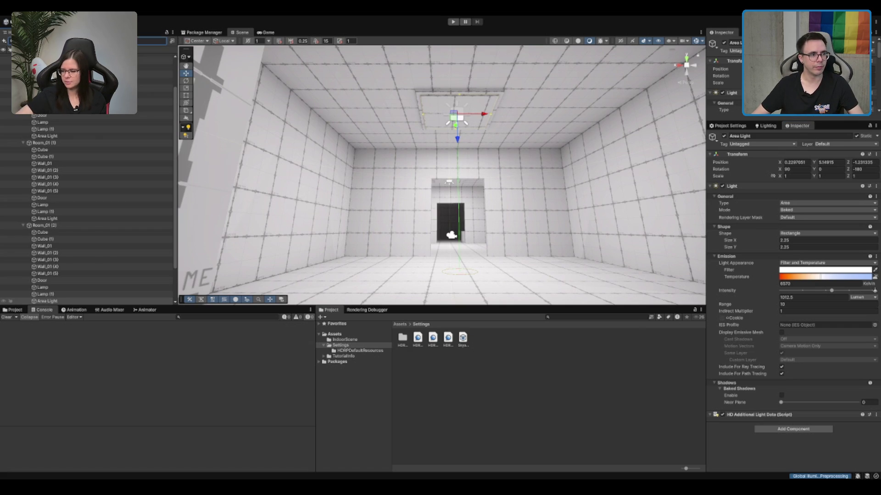
type("Area Light")
left_click(155, 85)
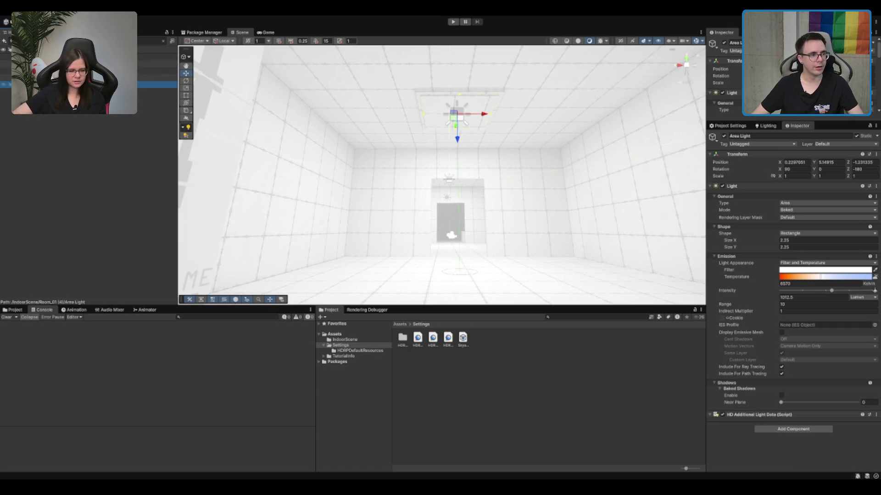
left_click(156, 57, "shift")
left_click(782, 395)
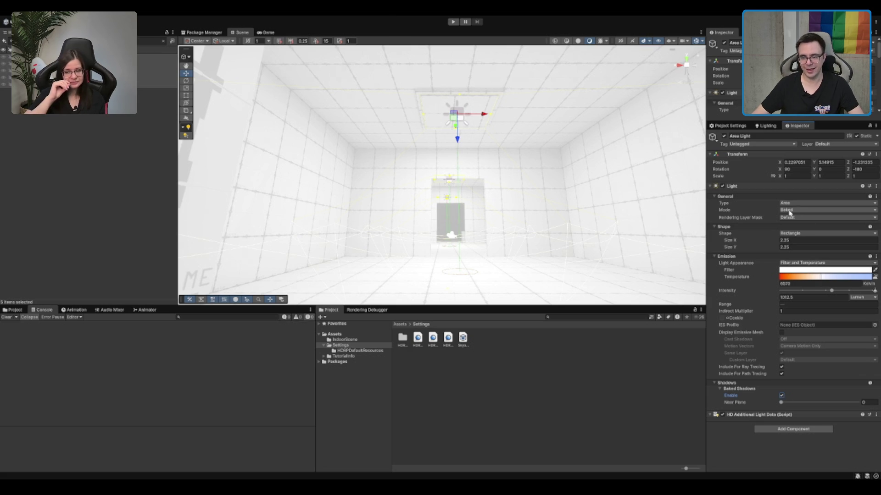
Clear the name filter, orbit the room, and select the area light above it.
left_click(247, 177)
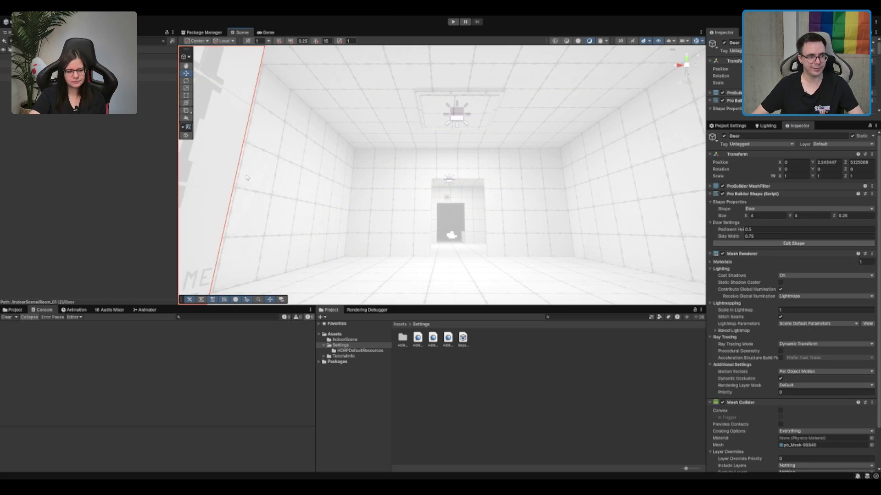
left_click(110, 187)
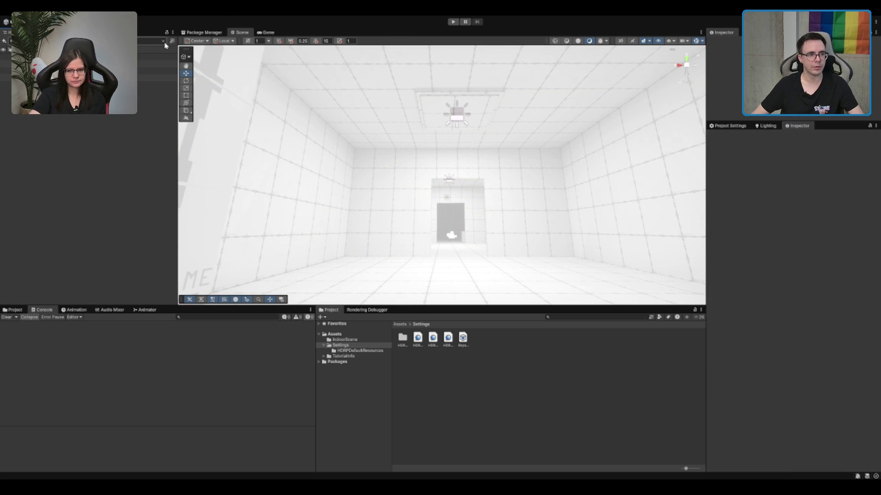
scroll(432, 187, "up", 10)
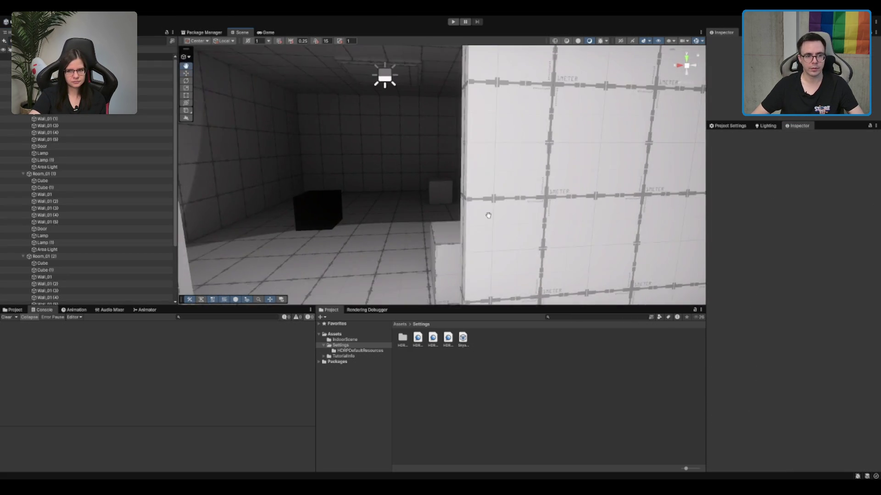
scroll(500, 214, "down", 6)
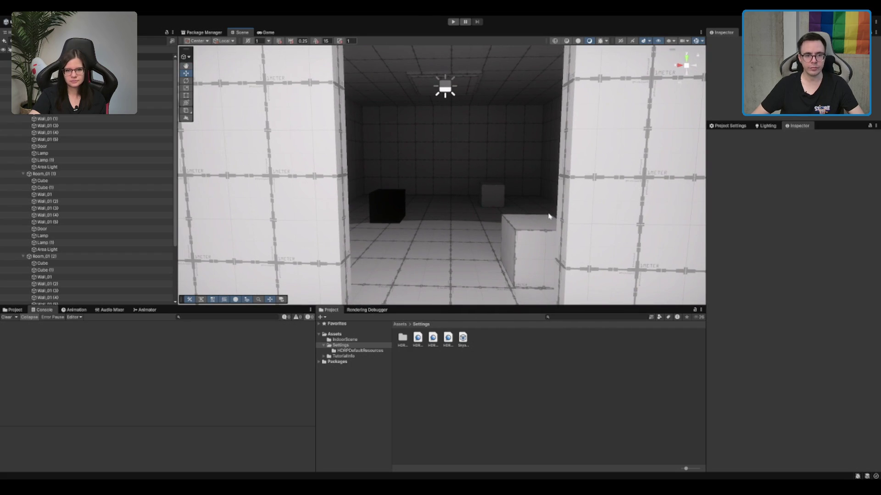
left_click_drag(522, 222, 495, 211)
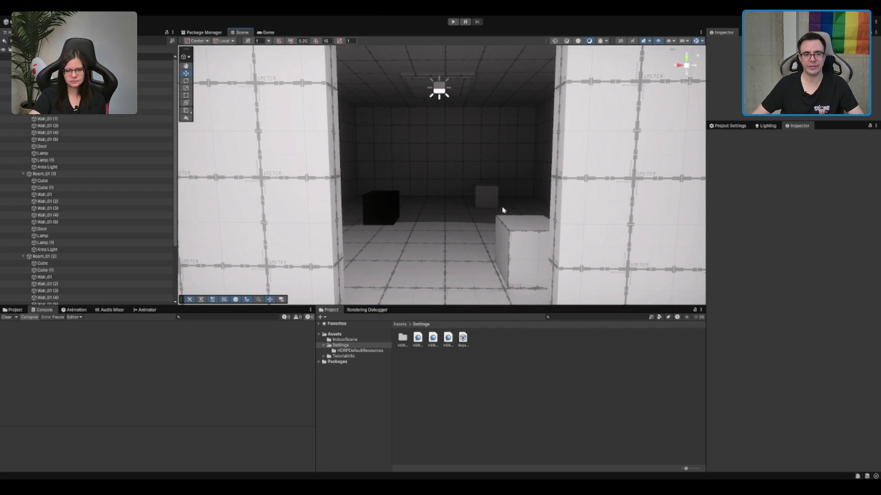
left_click(441, 95)
scroll(637, 231, "up", 3)
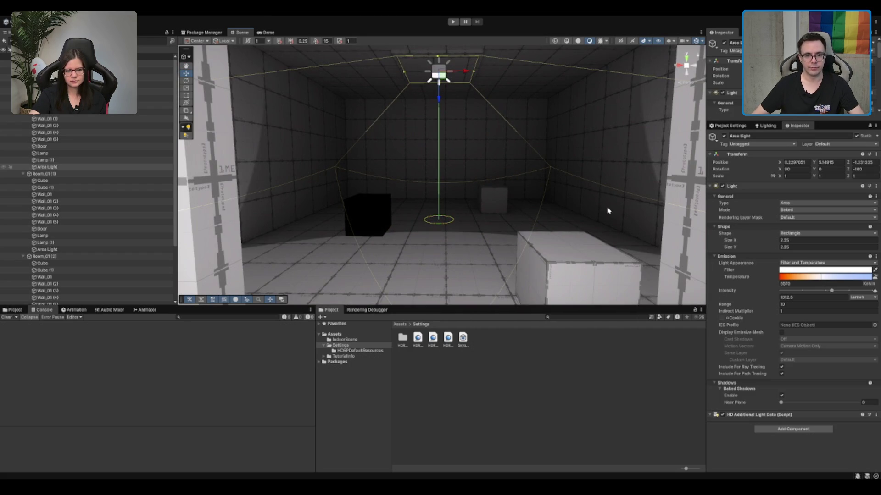
Generate Lighting and frame the area light while the 10-lightmap bake runs.
left_click(768, 126)
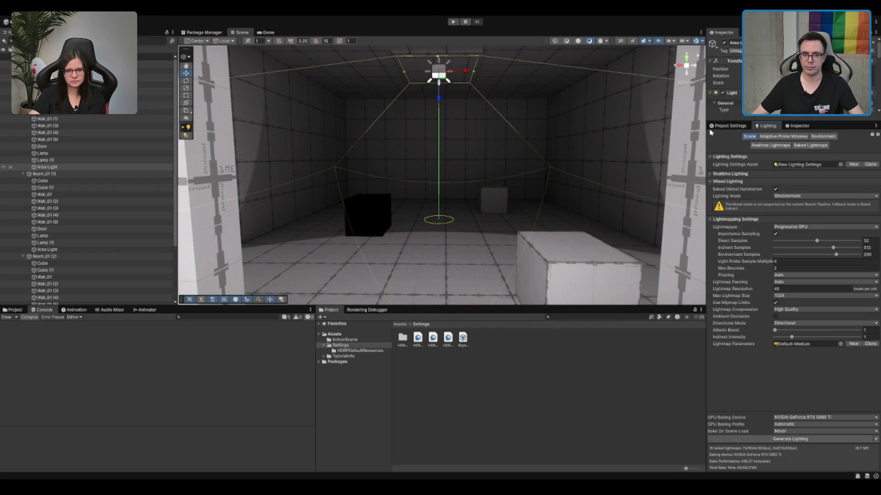
left_click(814, 439)
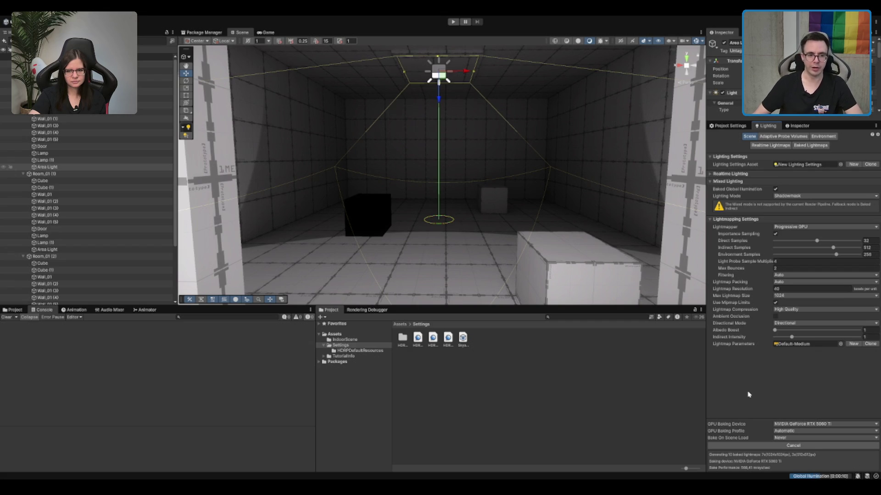
key("f")
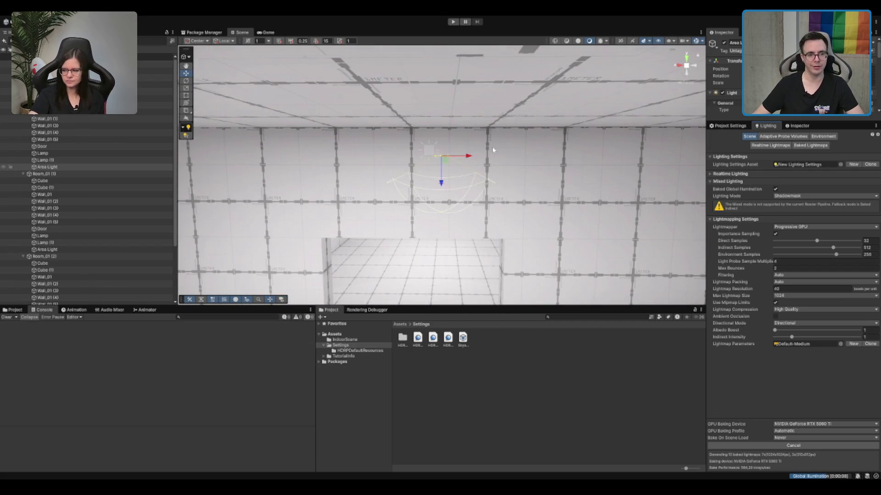
scroll(493, 150, "down", 10)
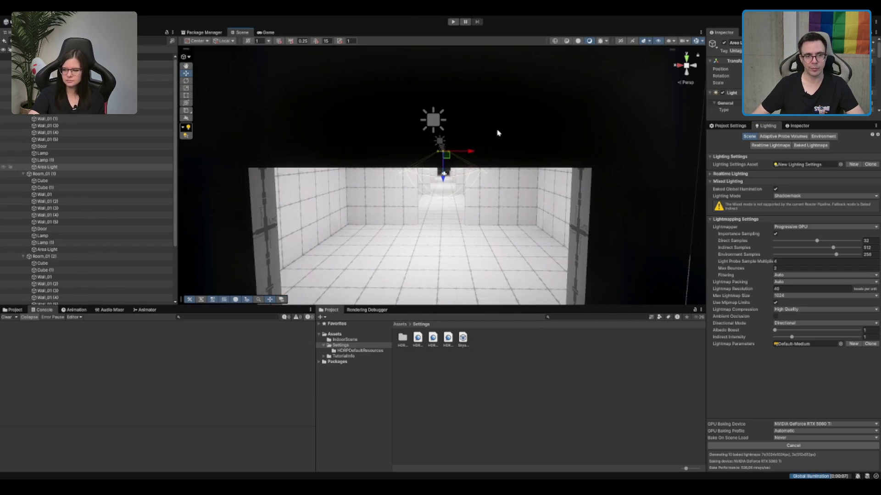
scroll(498, 133, "down", 5)
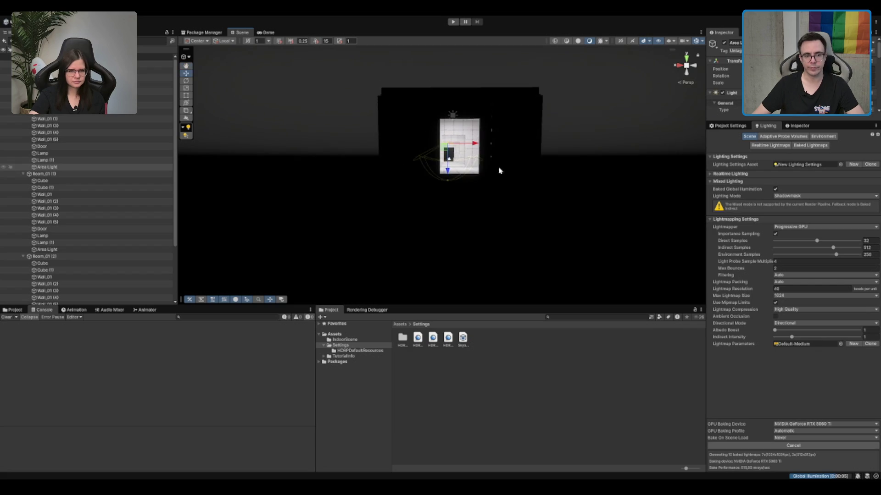
scroll(499, 171, "up", 10)
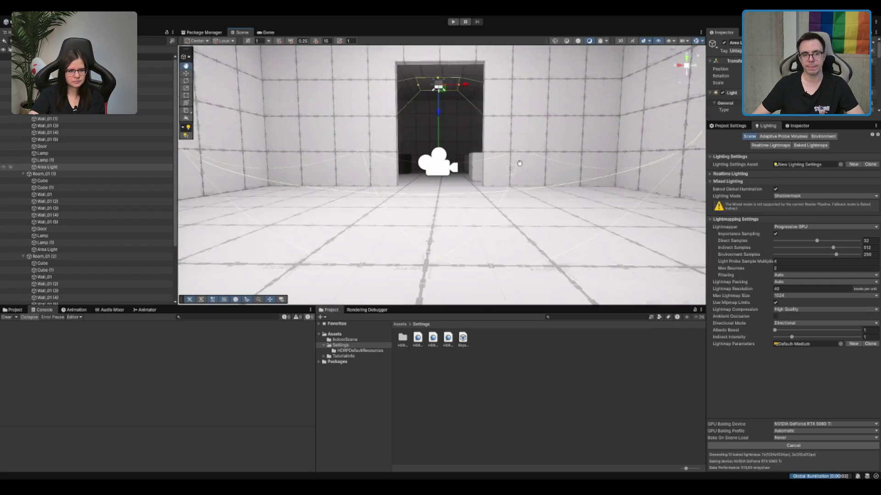
scroll(519, 163, "up", 10)
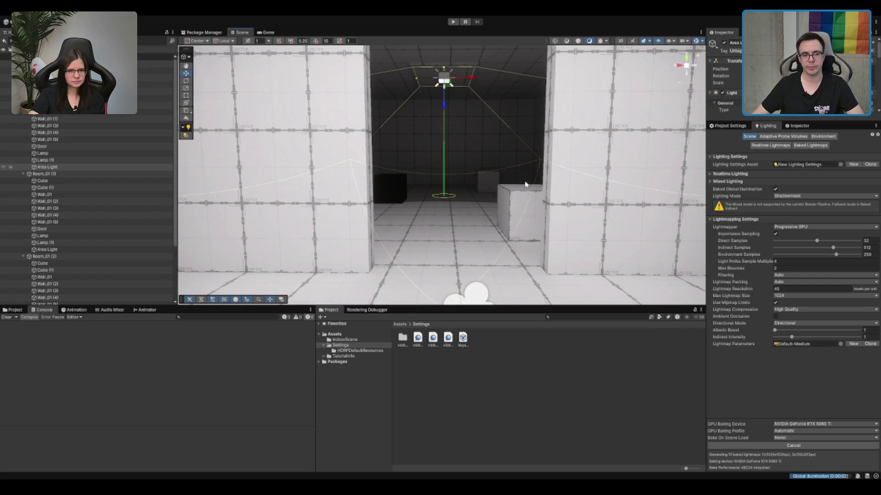
scroll(525, 184, "up", 6)
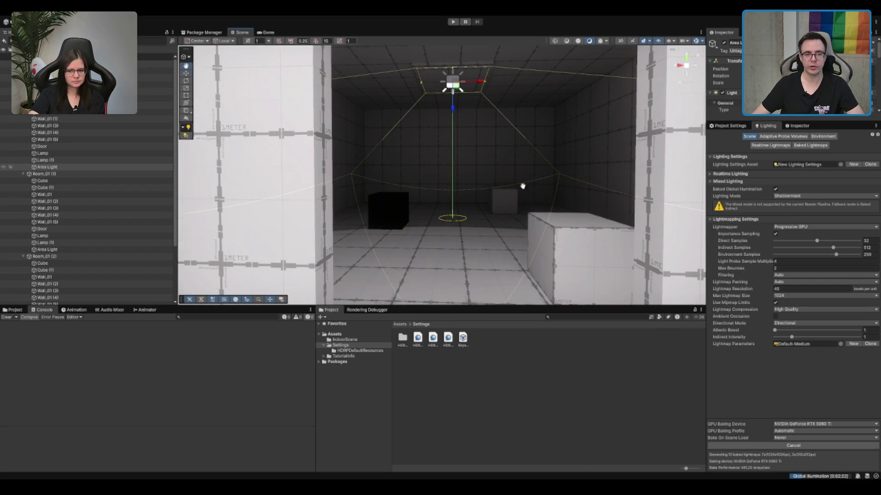
scroll(529, 202, "up", 3)
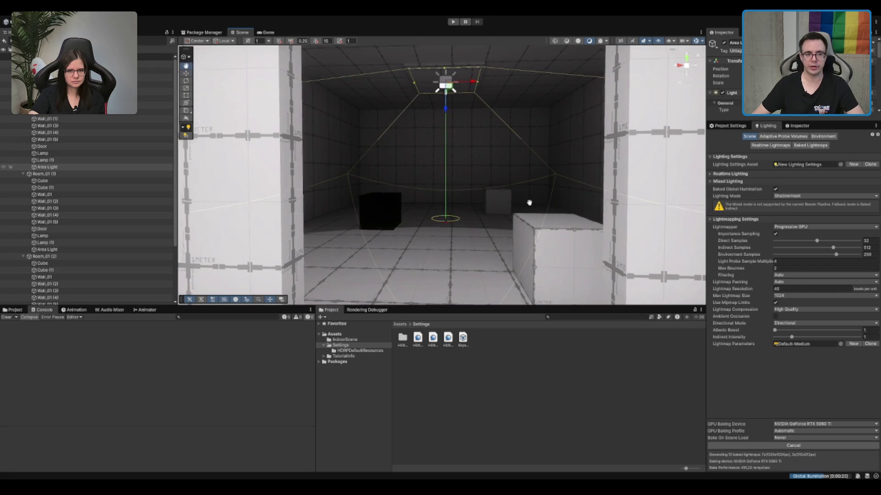
left_click(529, 202)
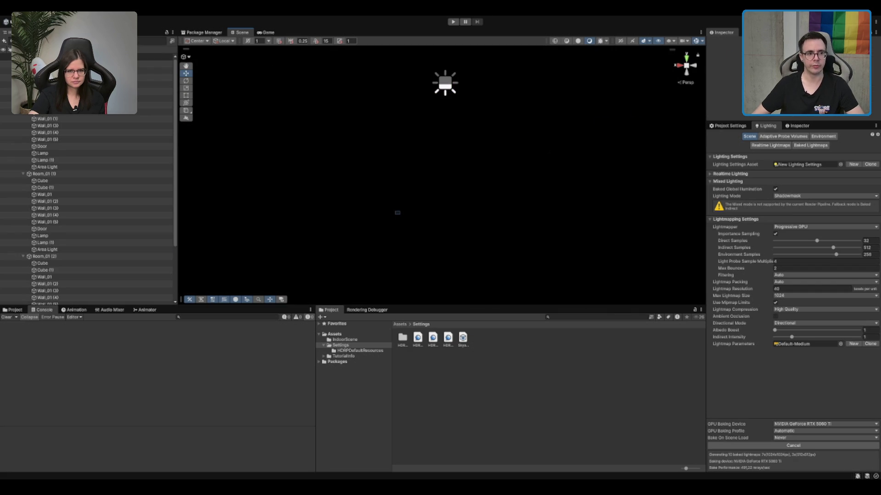
Select the dark cube, preview the Game view, then clear the selection.
left_click(398, 212)
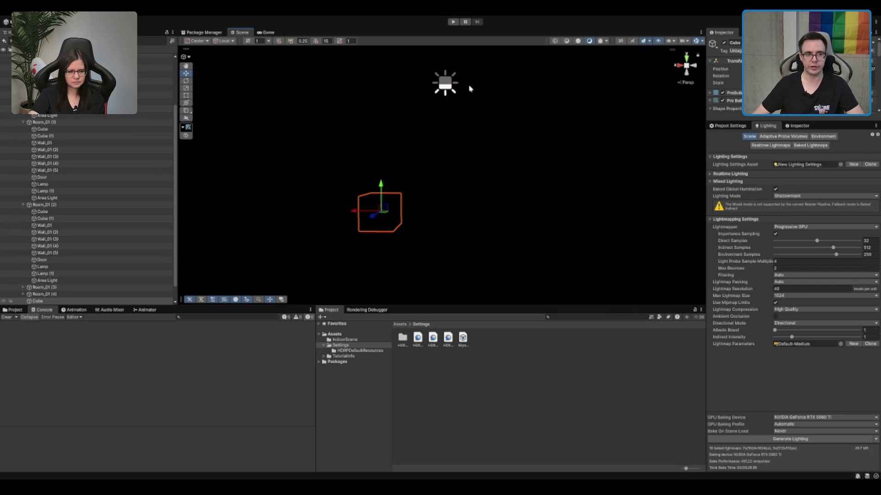
left_click(258, 33)
left_click(242, 32)
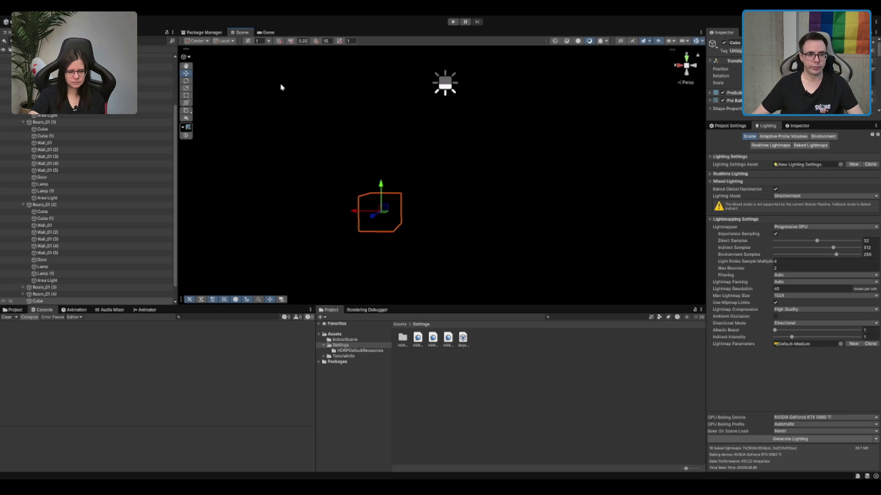
left_click(619, 405)
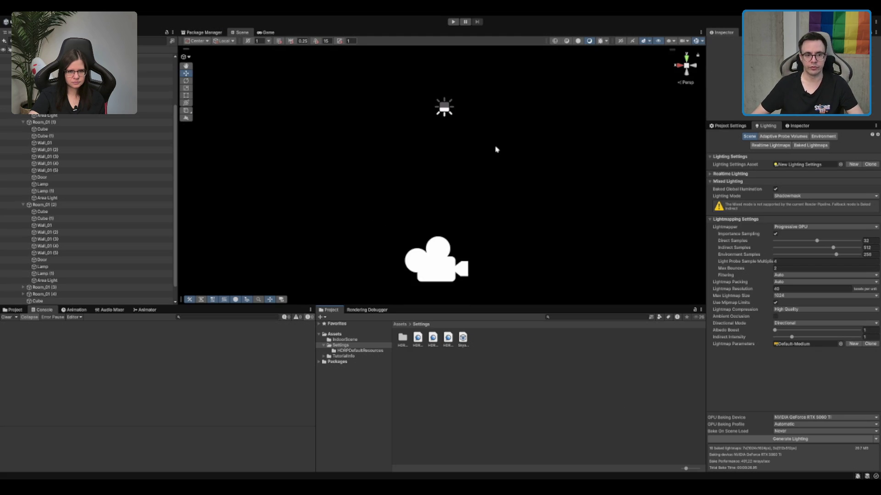
Select the room's area light, turn on Scene view lighting, and frame it.
left_click(466, 140)
scroll(506, 181, "up", 5)
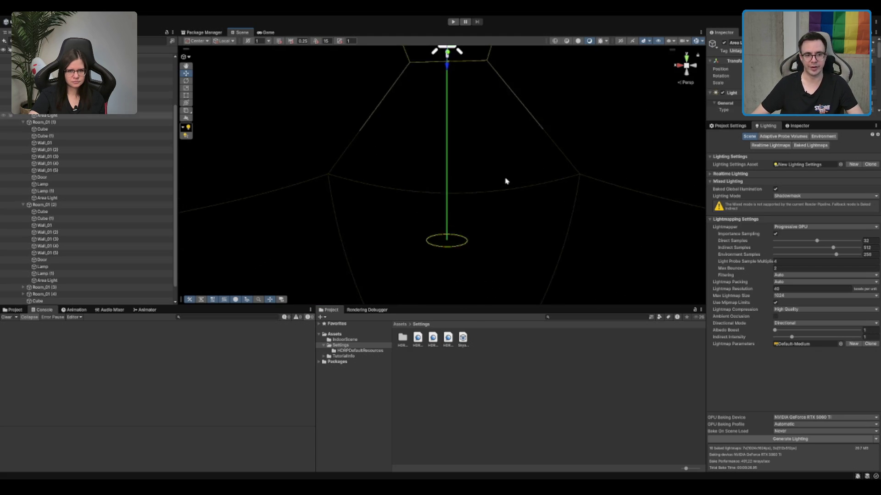
scroll(505, 181, "down", 2)
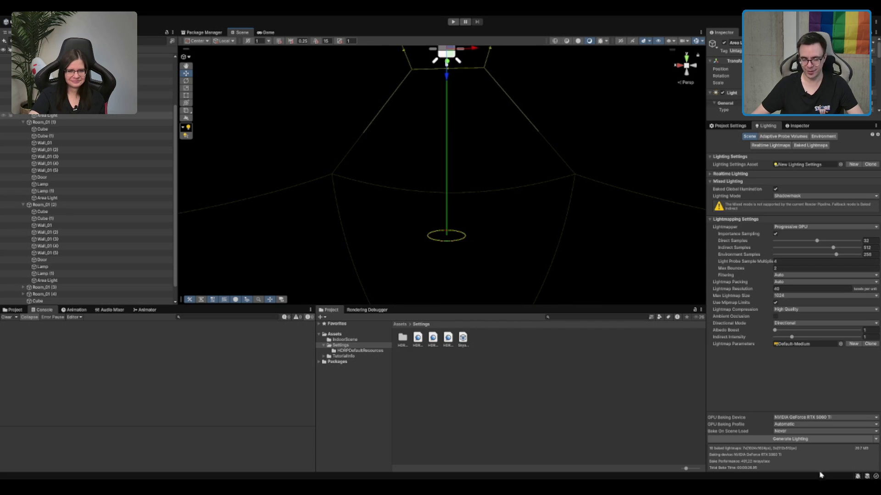
scroll(525, 130, "up", 2)
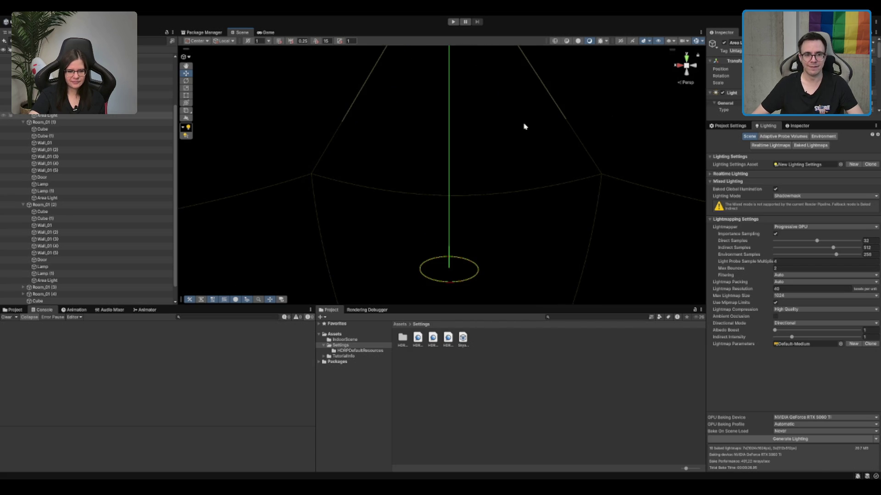
left_click(584, 41)
scroll(476, 200, "down", 5)
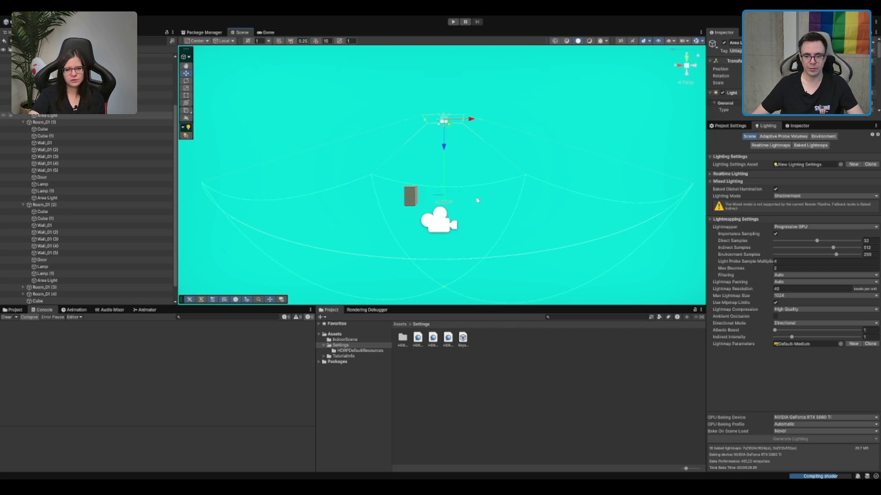
scroll(498, 197, "up", 5)
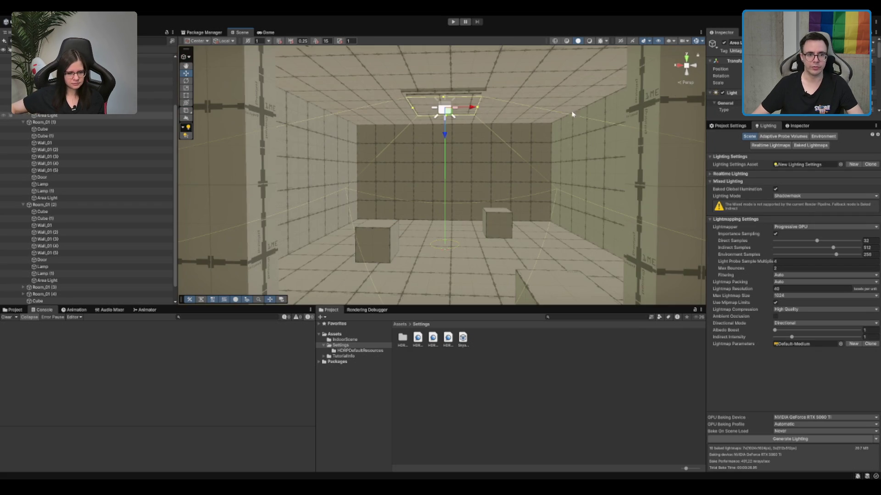
key("f")
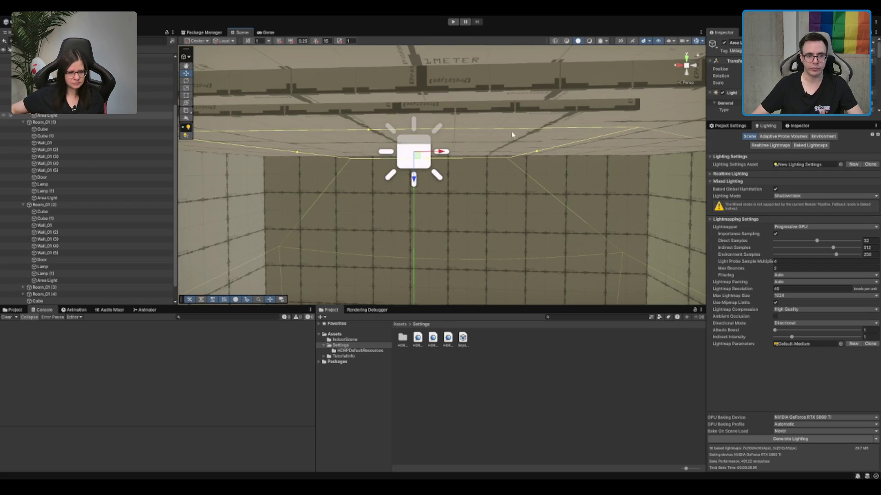
Orbit to a level view and nudge the area light up and back down.
left_click_drag(670, 117, 670, 124)
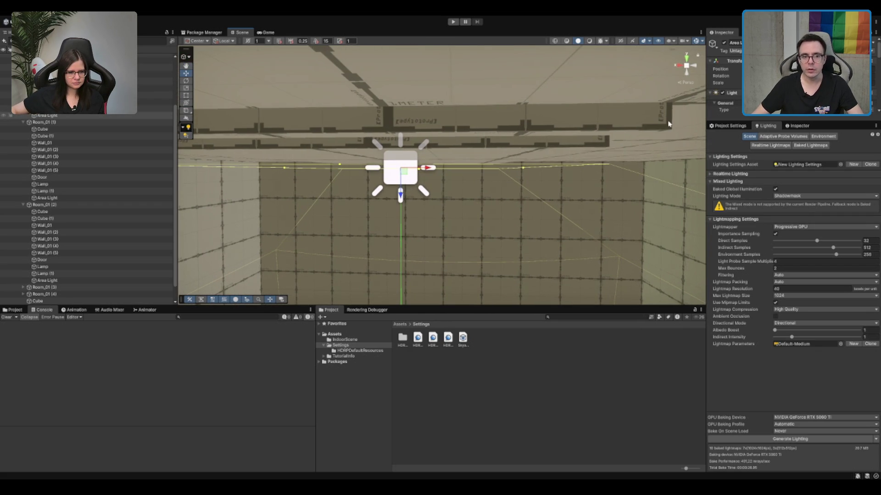
key("Return")
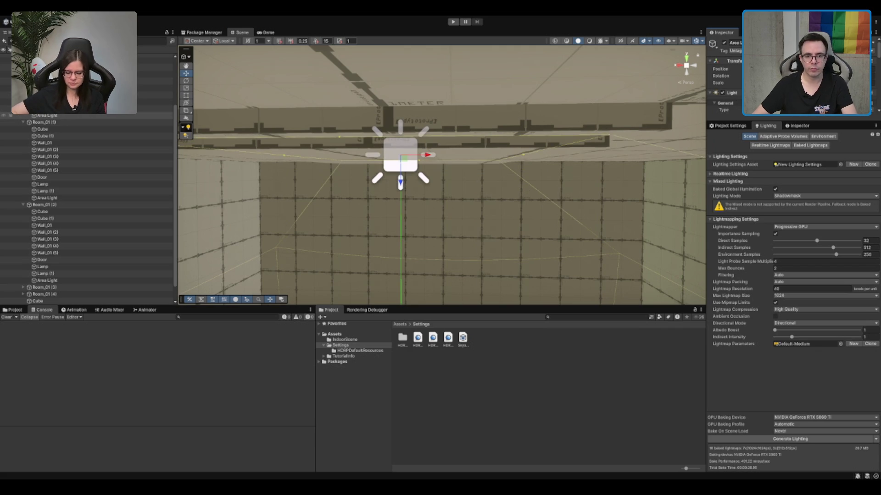
key("Return")
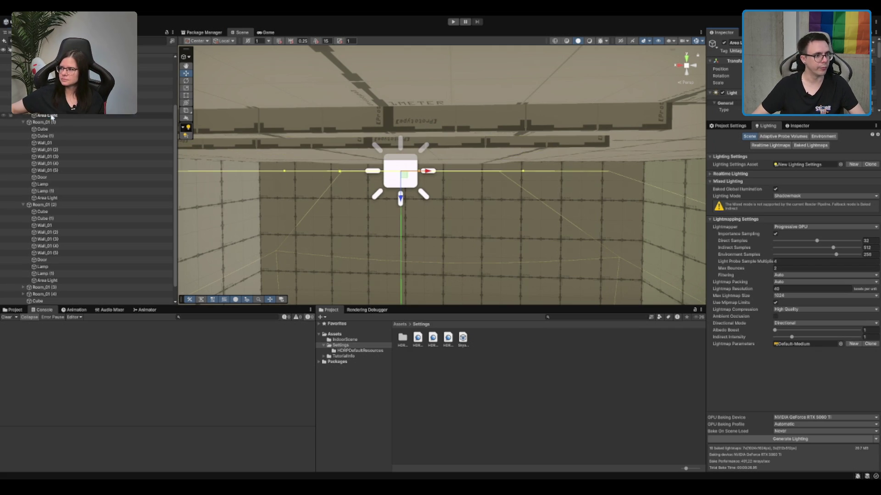
Multi-select the Area Lights of Room_01 (1), (2), (3) and (4).
left_click(55, 197)
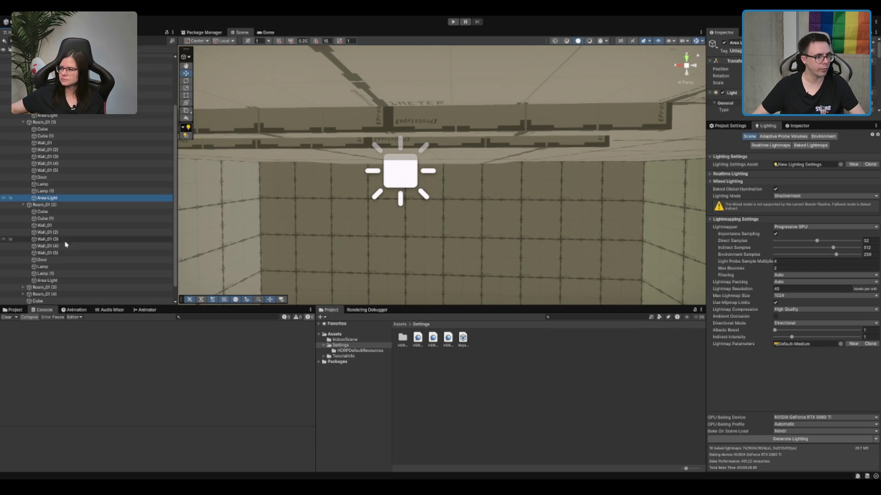
left_click(67, 280, "ctrl")
scroll(68, 267, "down", 1)
left_click(24, 280)
left_click(23, 273)
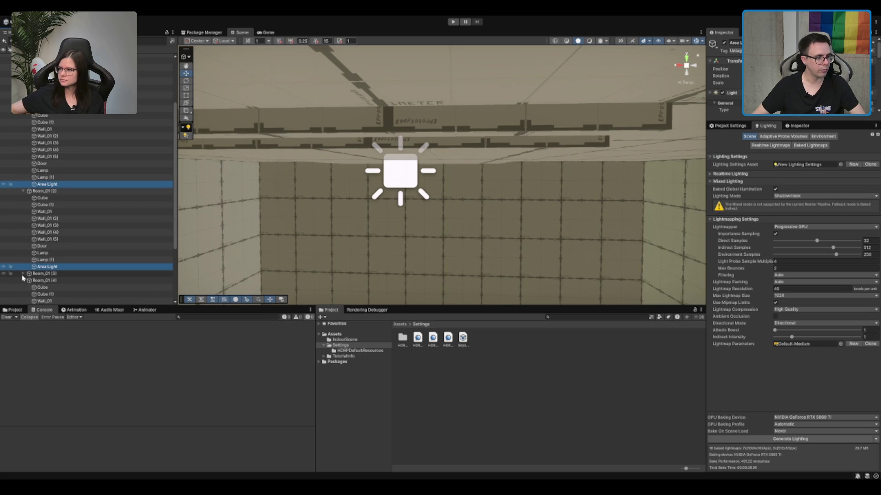
scroll(62, 261, "down", 6)
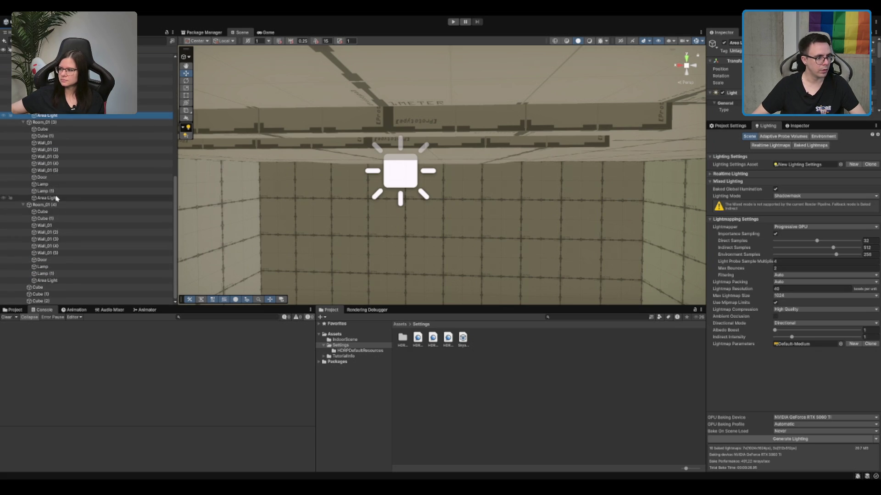
left_click(48, 197, "ctrl")
left_click(48, 281, "ctrl")
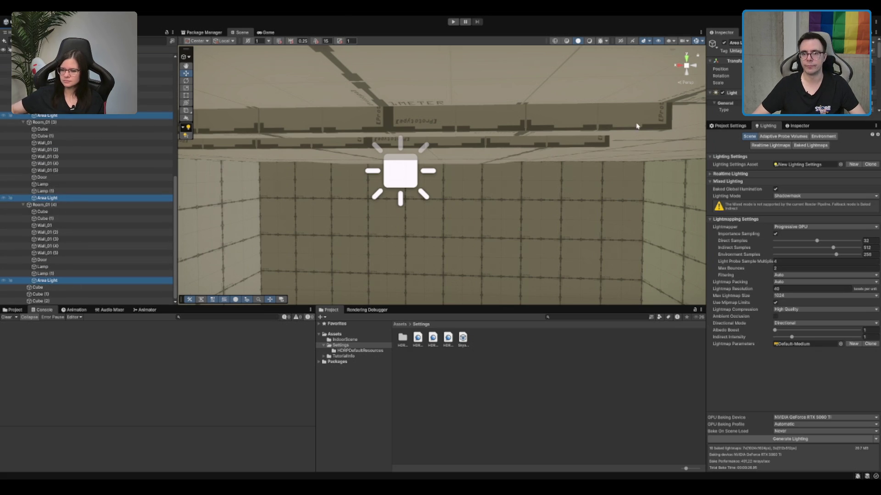
Frame and orbit around the selected lights, then Generate Lighting.
key("f")
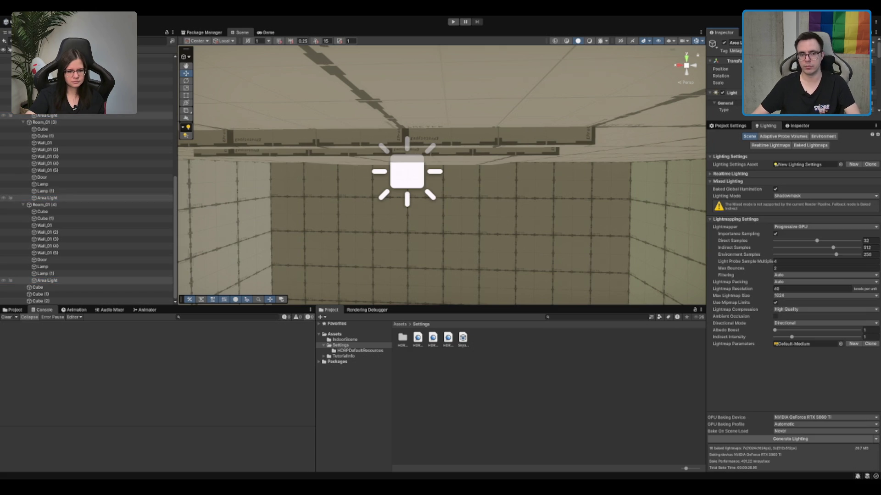
mouse_move(554, 162)
left_mouse_down()
mouse_move(497, 208)
mouse_move(501, 194)
mouse_move(580, 309)
left_mouse_up()
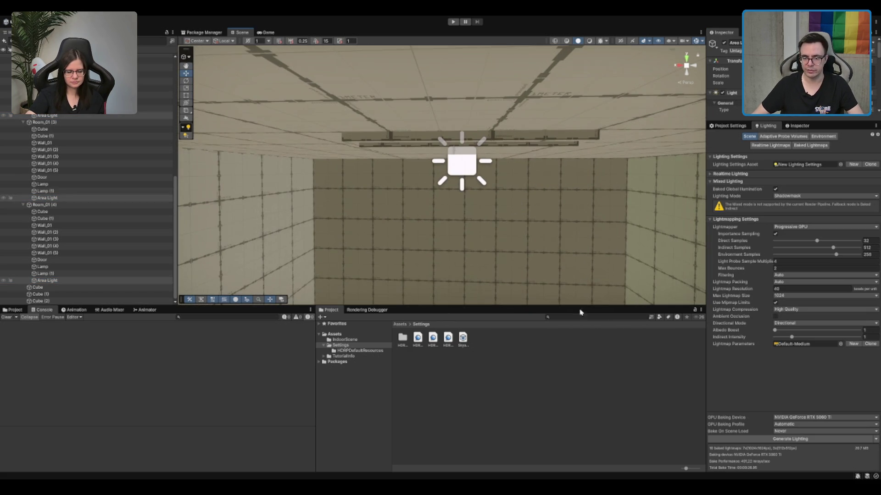
left_click(744, 439)
Change the Scene view draw mode and orbit to see the whole room.
left_click(589, 40)
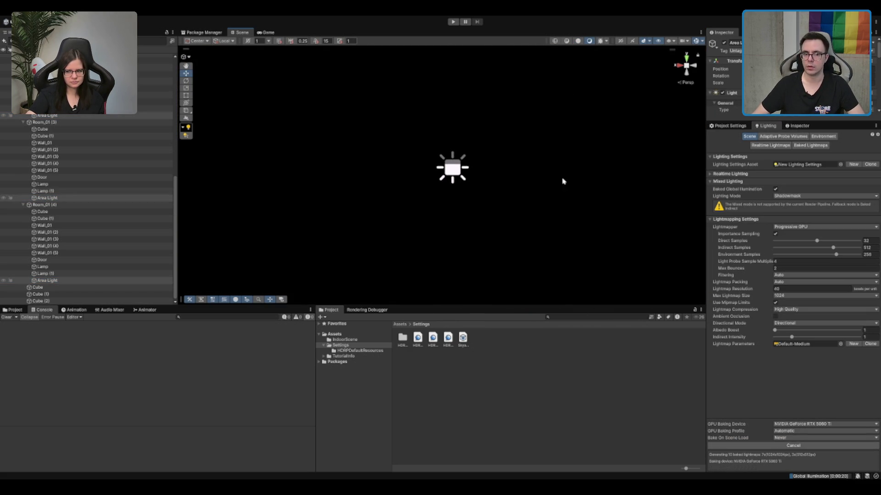
mouse_move(584, 129)
left_mouse_down()
mouse_move(555, 185)
mouse_move(543, 183)
left_mouse_up()
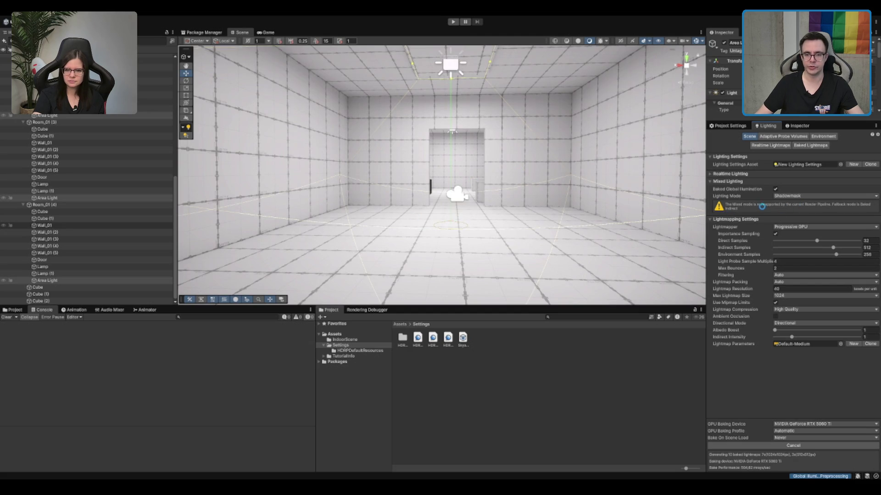
Look around the baked room and select the ceiling area light.
scroll(454, 110, "up", 5)
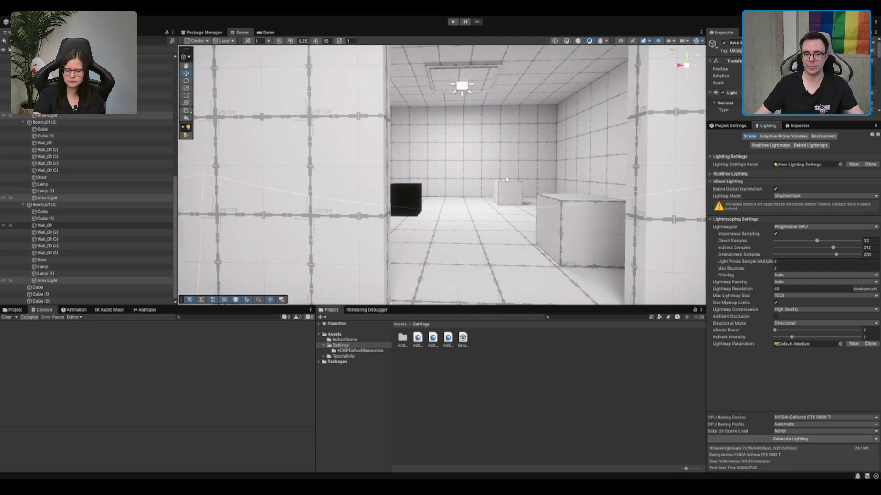
scroll(519, 185, "down", 5)
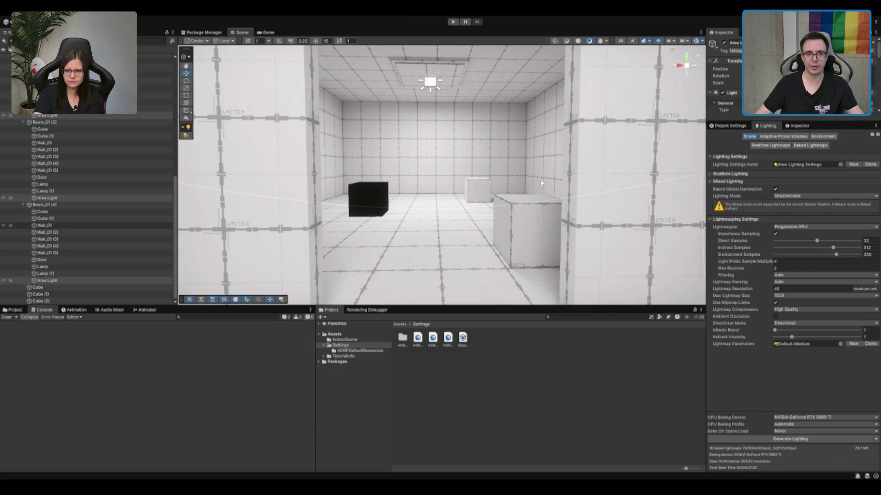
scroll(549, 179, "up", 8)
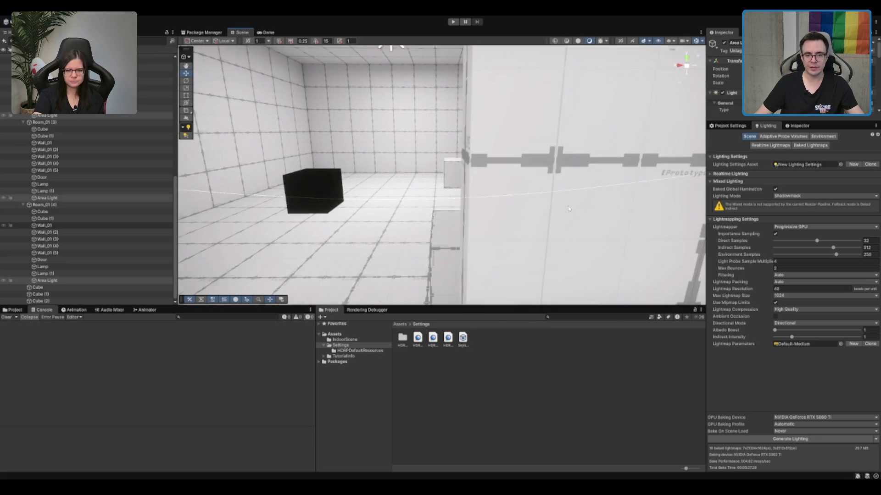
scroll(573, 211, "up", 4)
scroll(573, 211, "down", 6)
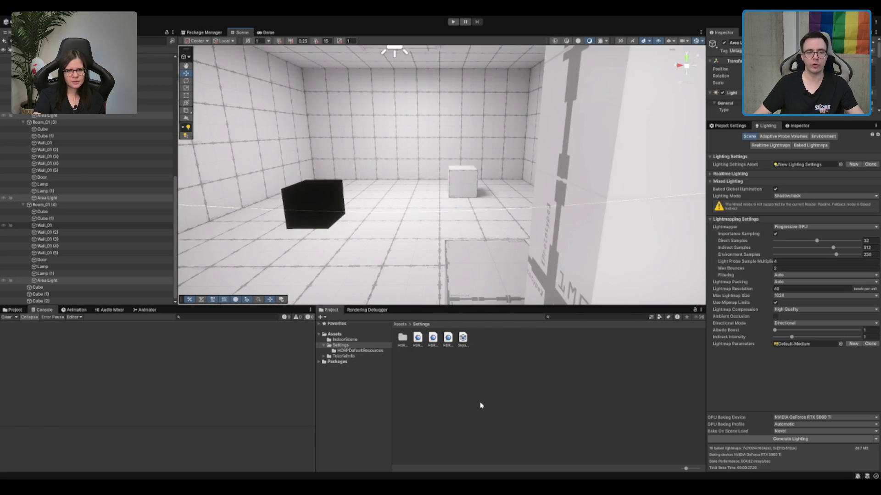
left_click(480, 406)
left_click_drag(561, 122, 413, 100)
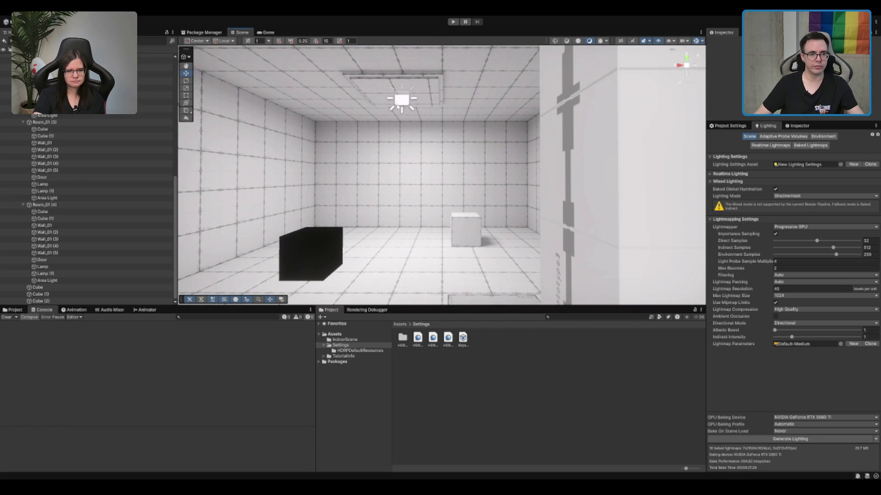
left_click(397, 105)
Move the view closer to the cubes and select the white cube Cube (1).
scroll(458, 174, "down", 4)
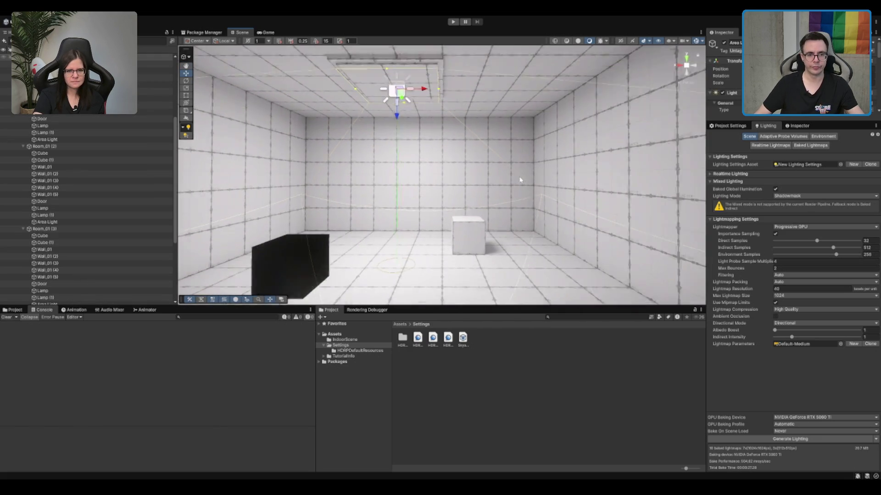
mouse_move(520, 180)
left_mouse_down()
mouse_move(546, 184)
mouse_move(482, 186)
mouse_move(449, 213)
mouse_move(687, 151)
left_mouse_up()
left_click(445, 222)
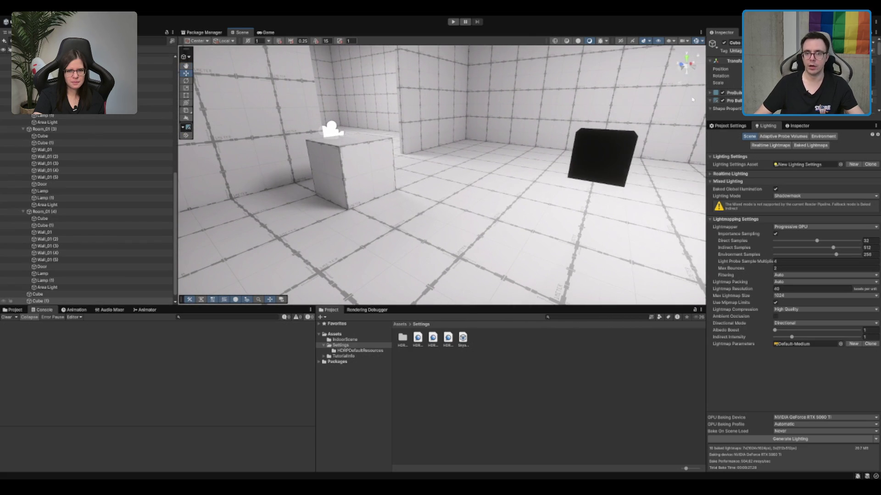
Show the white cube in the Inspector and expand its Baked Lightmap details.
left_click(798, 126)
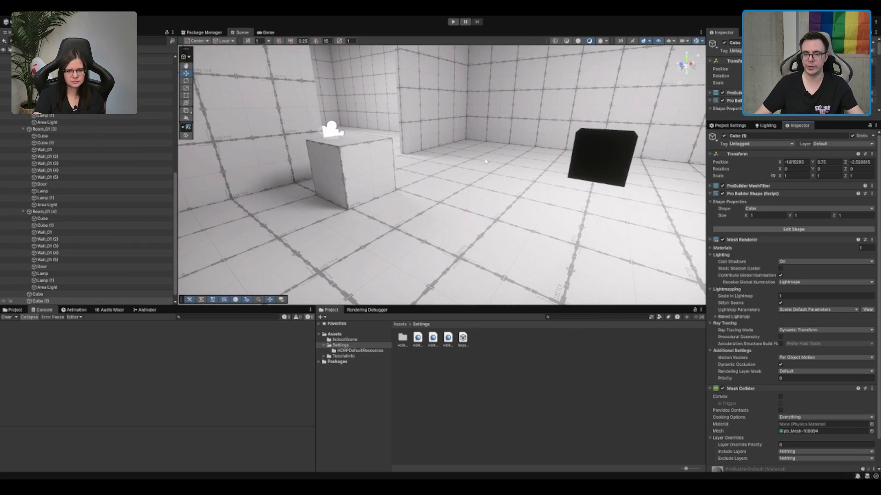
left_click_drag(688, 156, 618, 159)
scroll(842, 340, "down", 3)
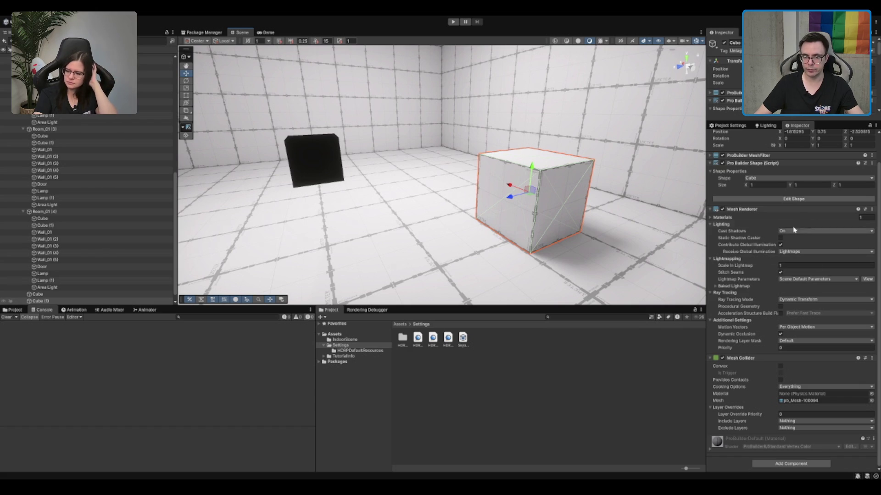
scroll(865, 147, "up", 3)
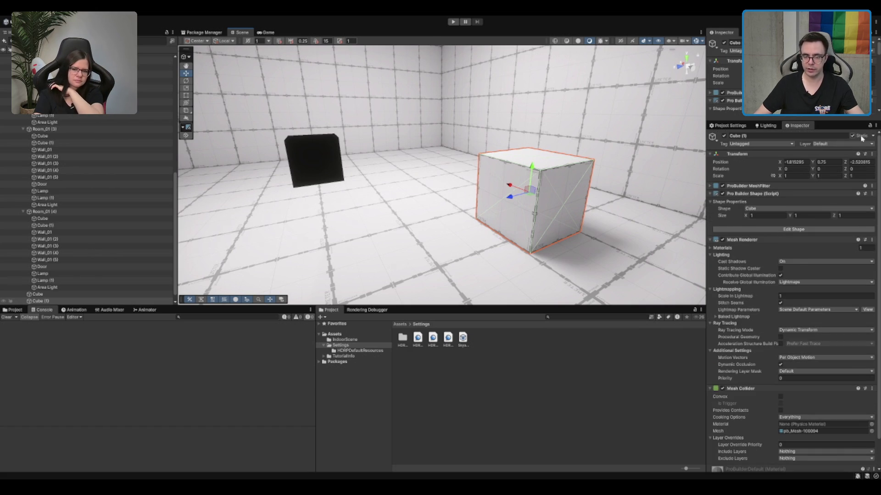
scroll(779, 230, "down", 2)
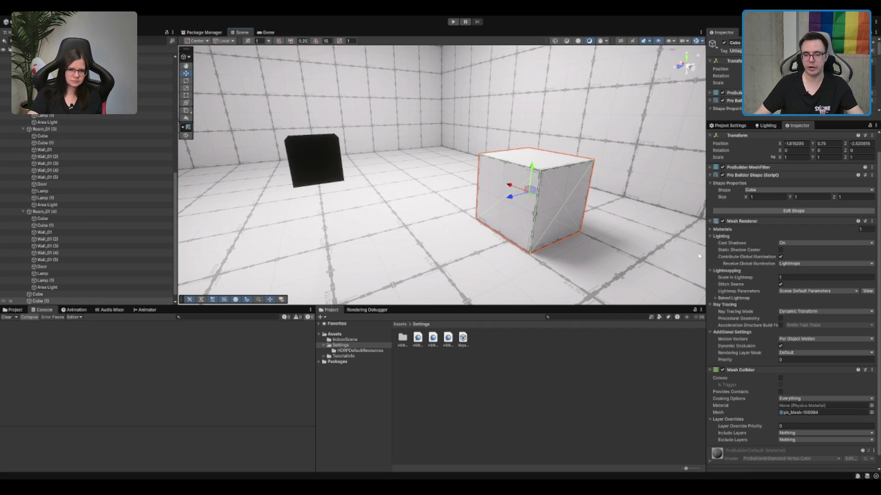
left_click(745, 298)
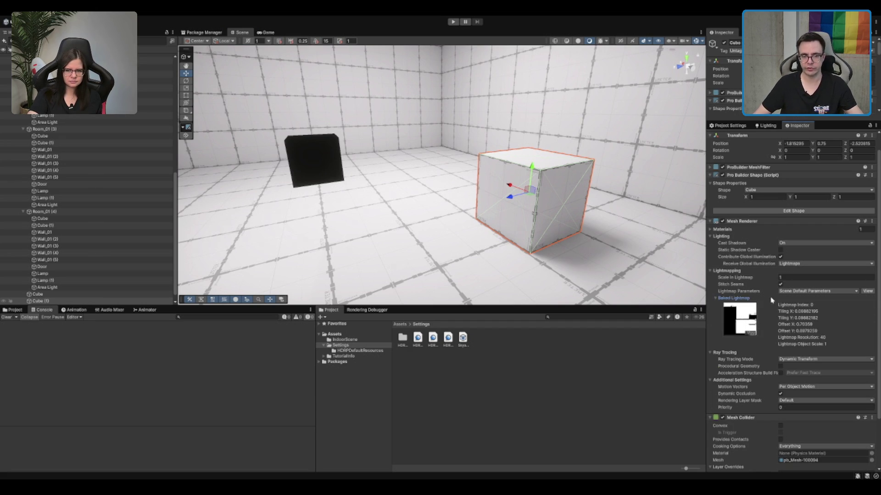
Reselect and frame the white cube, undo a trial move, then rotate it in place.
left_click(642, 115)
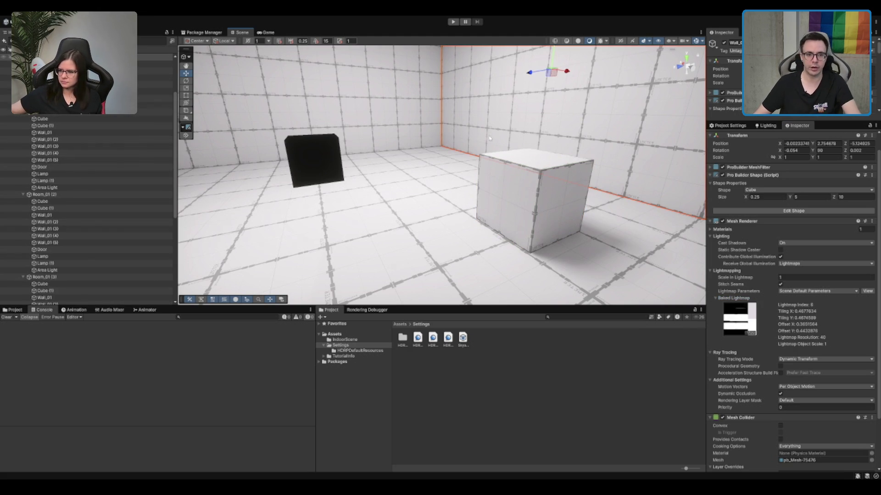
scroll(440, 145, "down", 2)
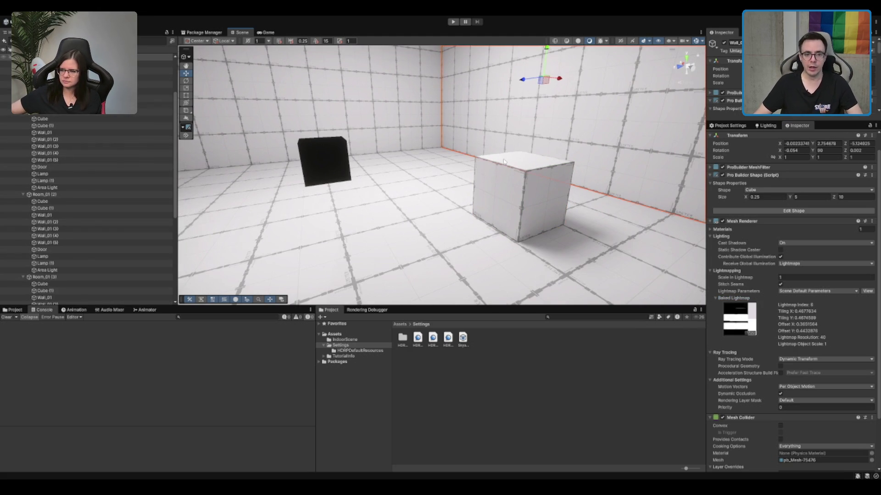
left_click(503, 161)
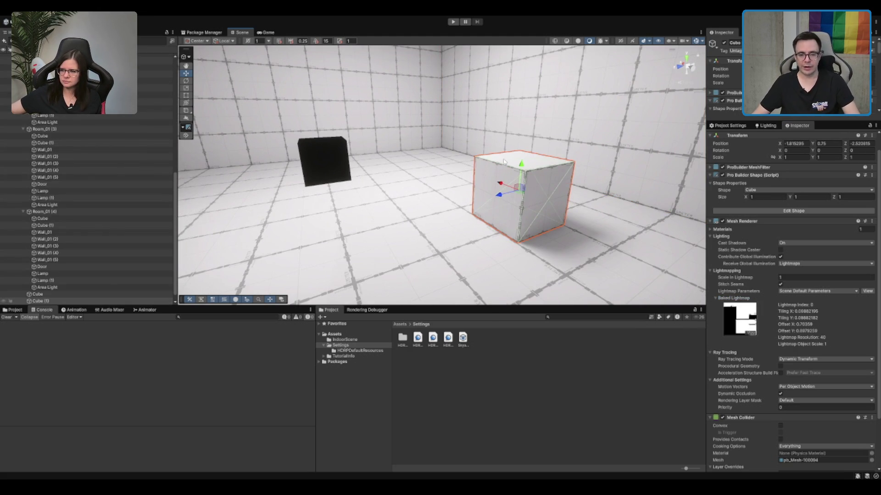
scroll(503, 162, "down", 1)
key("f")
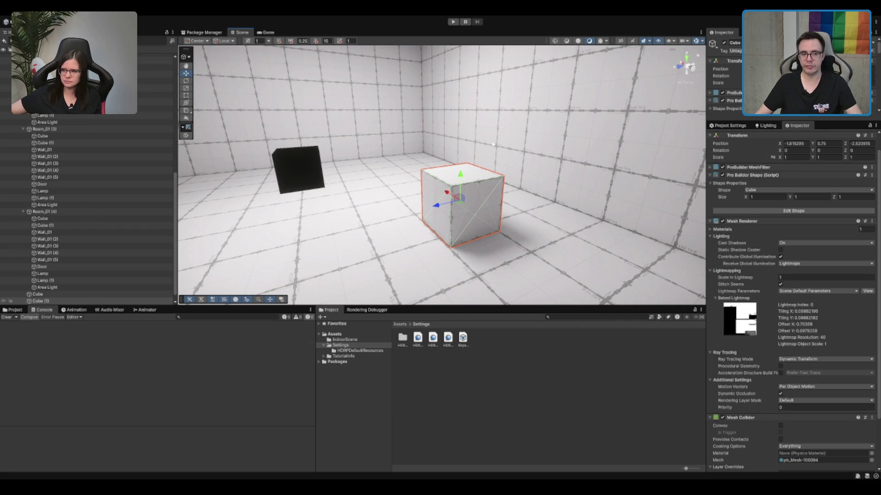
left_click_drag(458, 205, 399, 174)
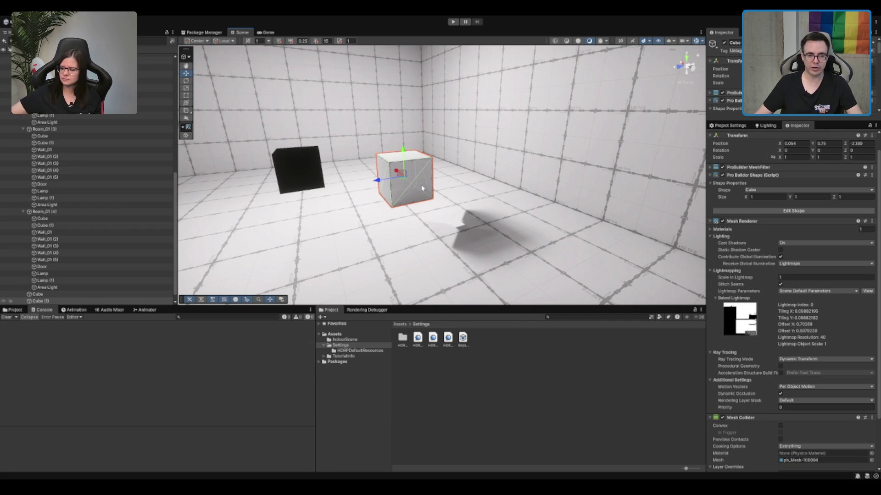
key("e")
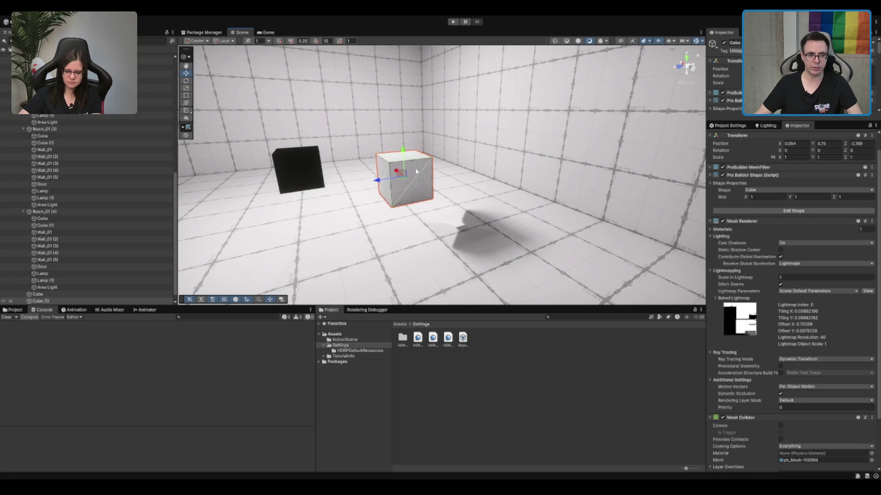
key("ctrl+z")
mouse_move(451, 171)
left_mouse_down()
mouse_move(424, 135)
mouse_move(490, 199)
mouse_move(398, 110)
left_mouse_up()
Undo the white cube's rotation and select the black cube to confirm it is lit by light probes.
key("ctrl+z")
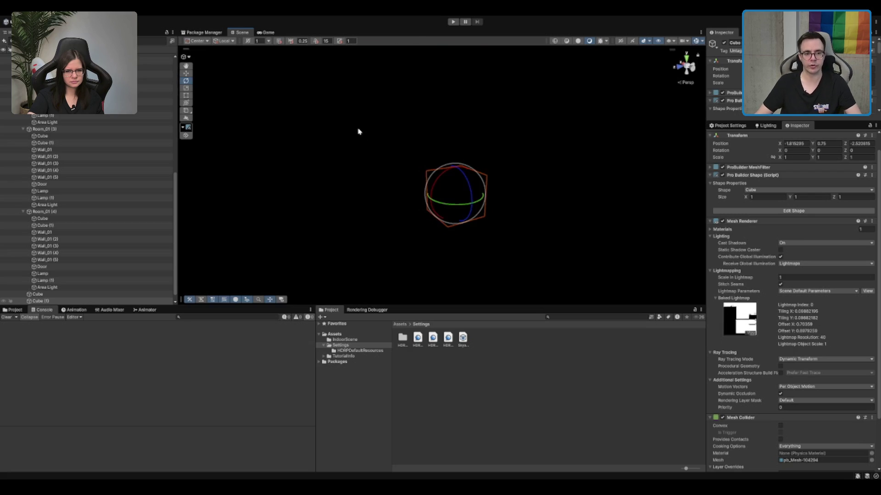
scroll(358, 130, "up", 5)
scroll(428, 193, "down", 8)
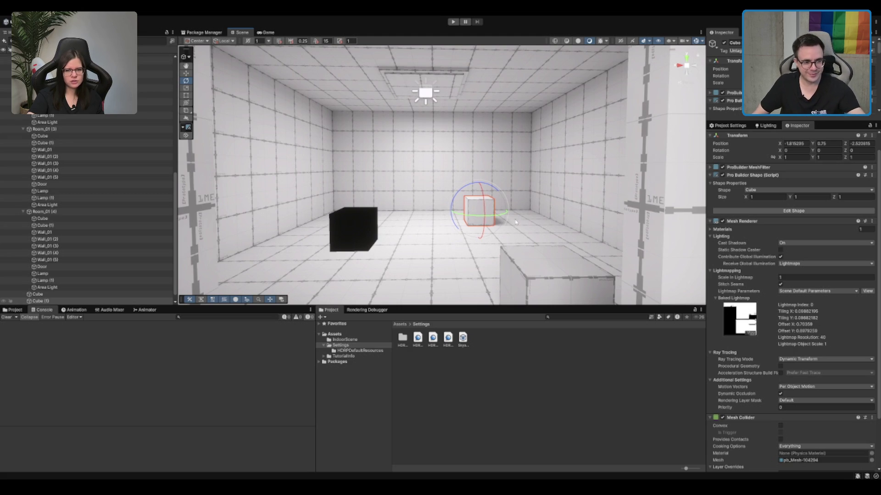
left_click(365, 238)
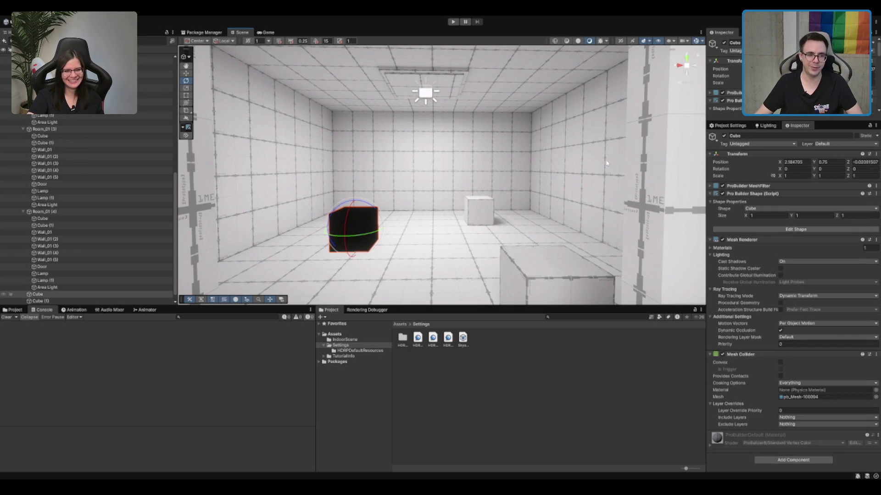
key("y")
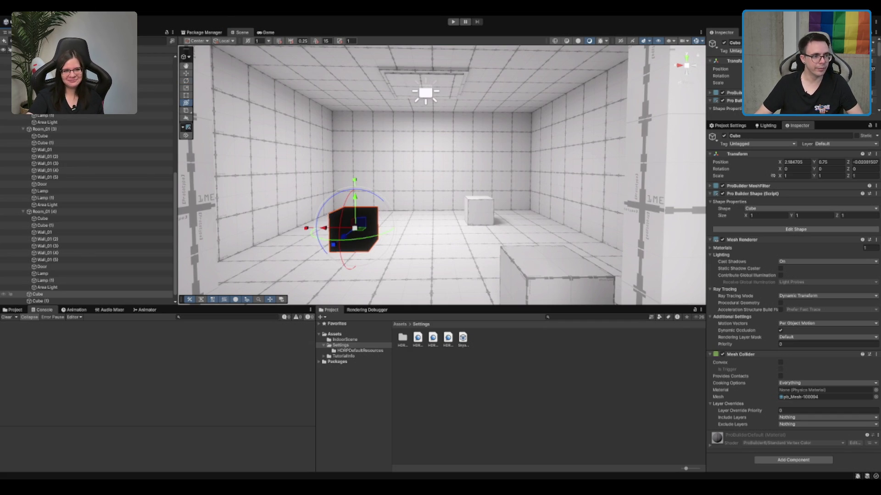
Raise the capsule to a height of 1.25 and move it further back into the room.
scroll(475, 183, "up", 5)
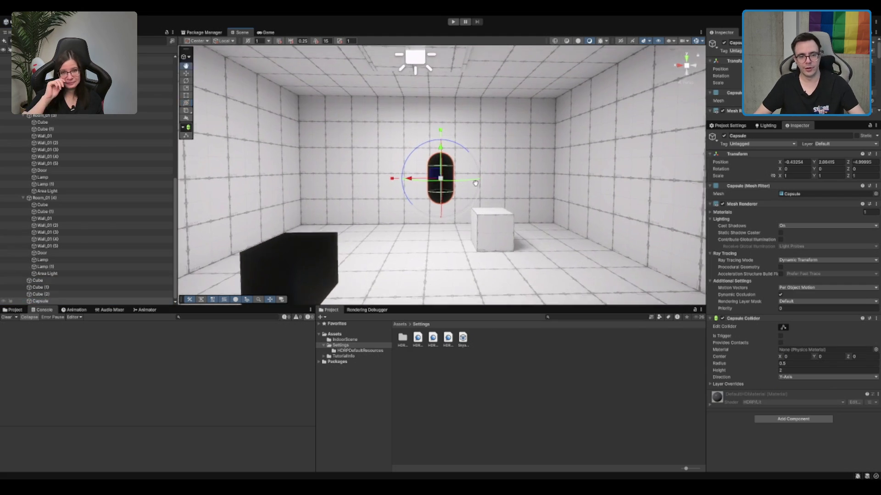
scroll(475, 183, "down", 3)
double_click(830, 163)
type(".75")
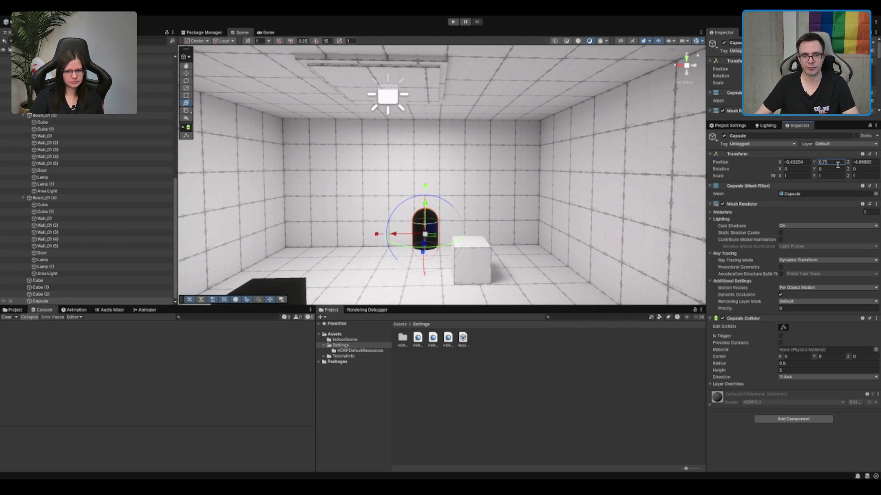
type("1")
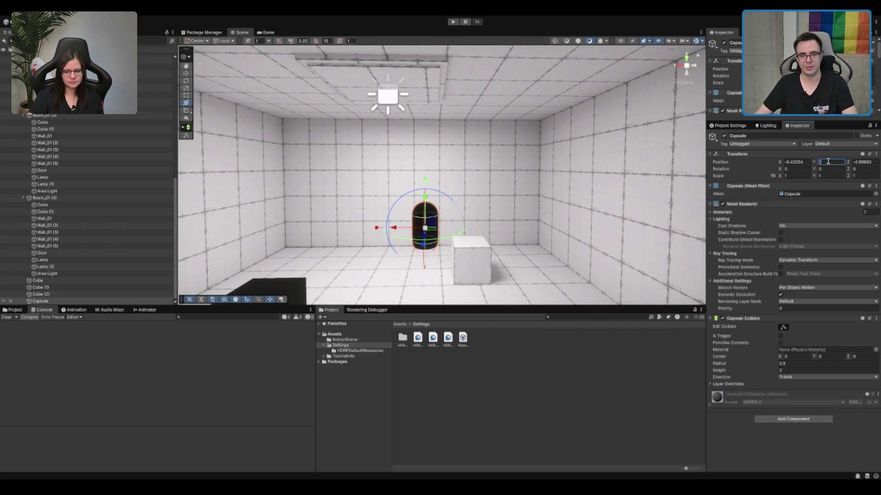
type(".25")
key("Return")
key("w")
left_click_drag(431, 243, 429, 294)
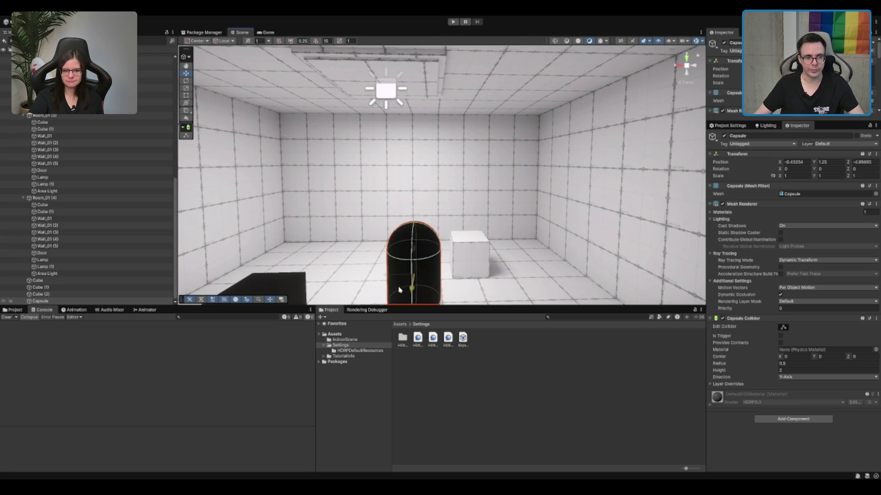
key("f")
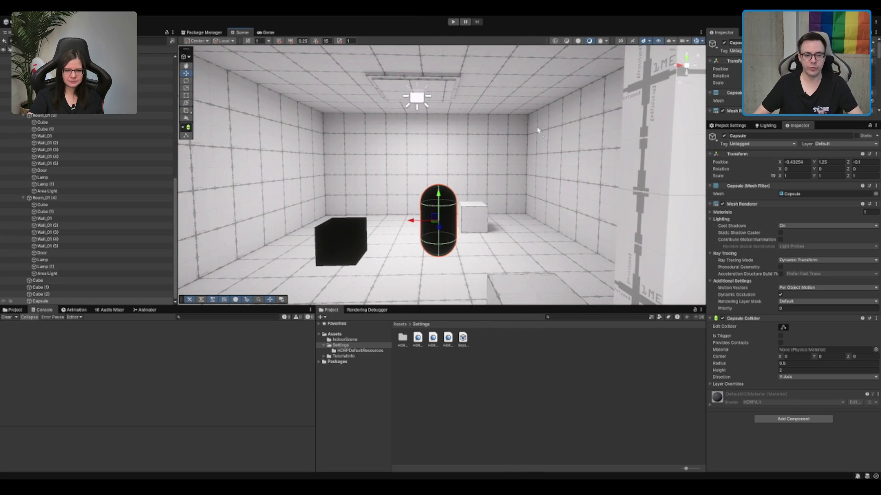
left_click_drag(441, 232, 439, 216)
scroll(475, 194, "down", 5)
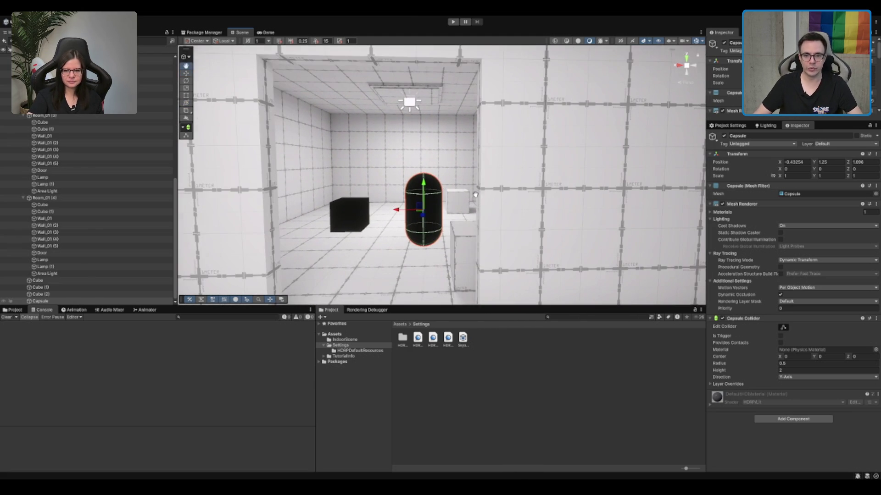
key("w")
Show the lighting settings and browse the Hierarchy, selecting the Room_01 (1) lamp and a room object.
left_click(766, 127)
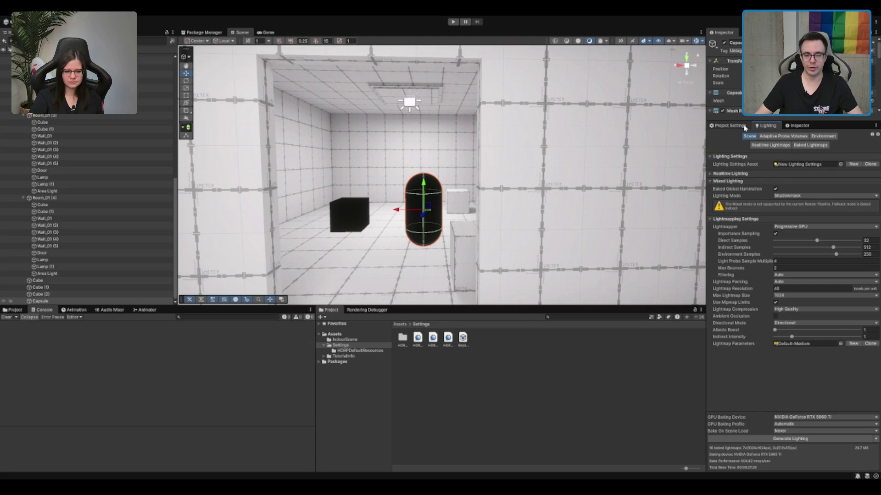
scroll(492, 161, "up", 2)
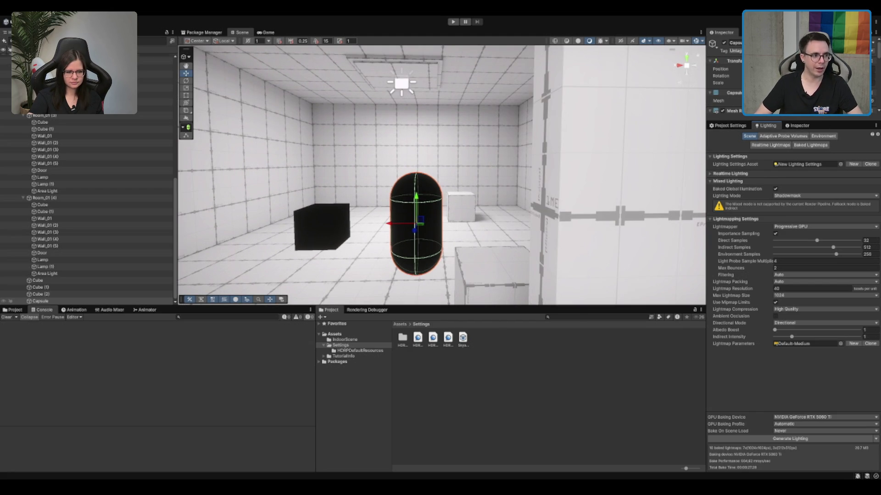
scroll(69, 206, "up", 6)
left_click(42, 179)
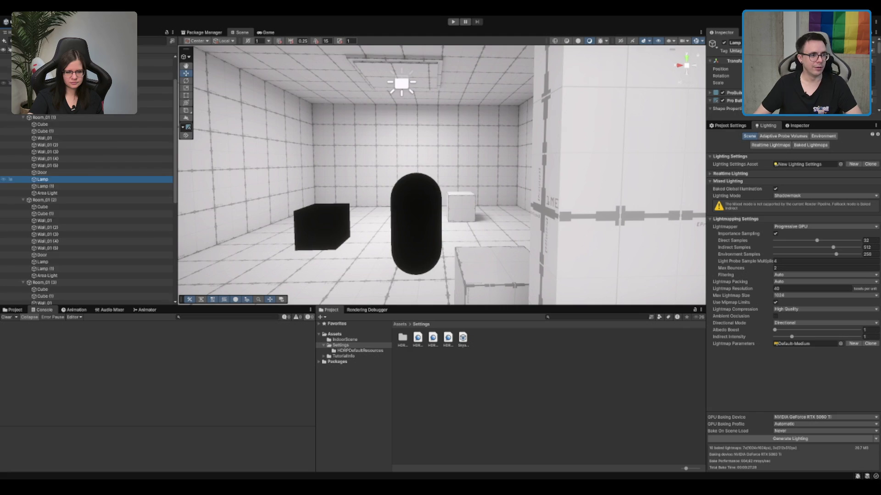
scroll(87, 206, "down", 7)
left_click(155, 97)
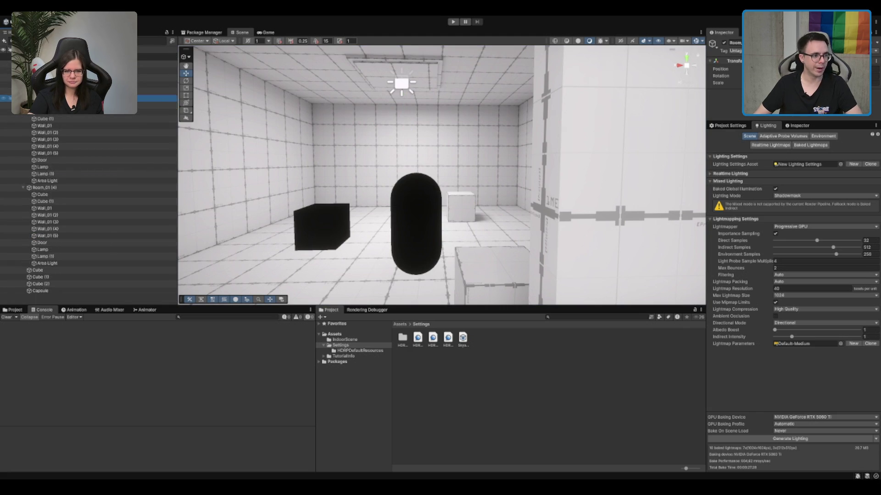
scroll(69, 184, "down", 5)
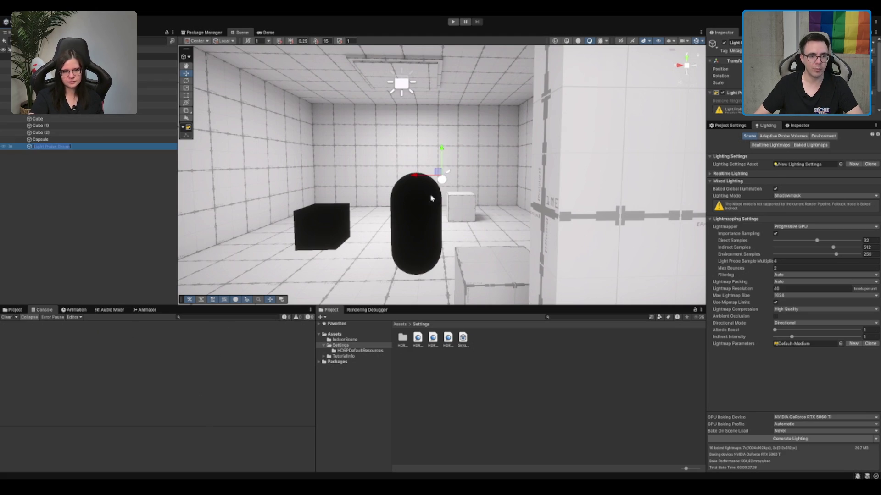
Move the new Light Probe Group beside the capsule and frame it.
key("f")
scroll(442, 174, "down", 3)
mouse_move(442, 174)
left_mouse_down()
mouse_move(442, 202)
mouse_move(458, 193)
left_mouse_up()
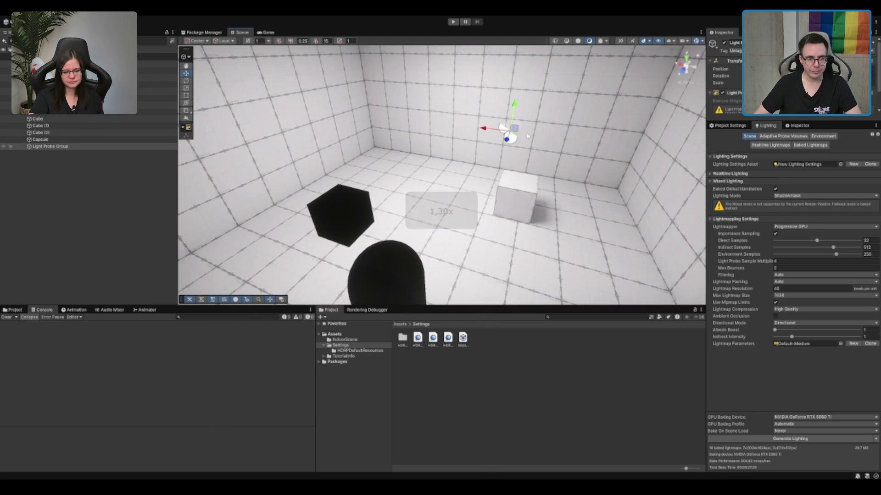
left_click_drag(513, 129, 397, 197)
key("f")
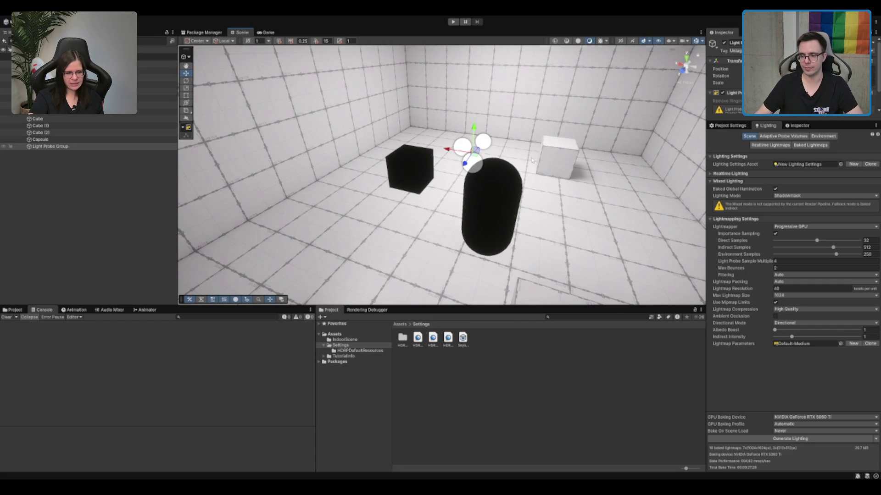
View the Light Probe Group's properties, then inspect the HDRP Balanced pipeline asset.
left_click_drag(532, 160, 544, 168)
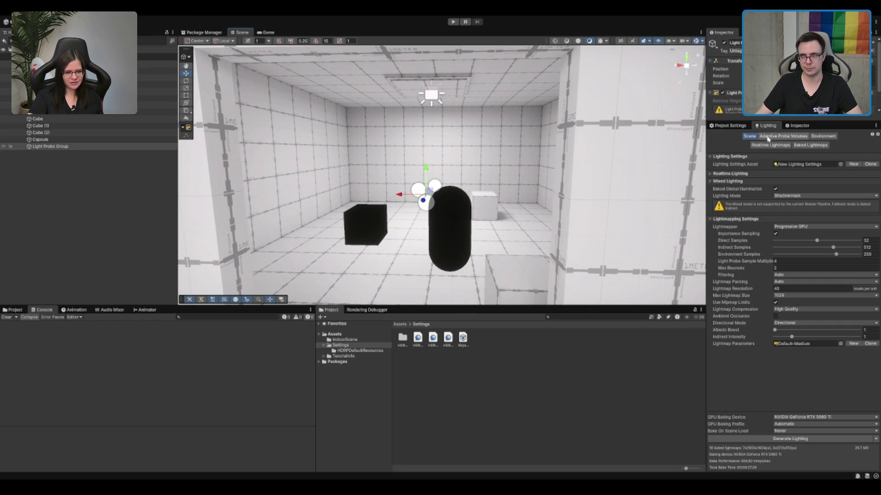
left_click(798, 125)
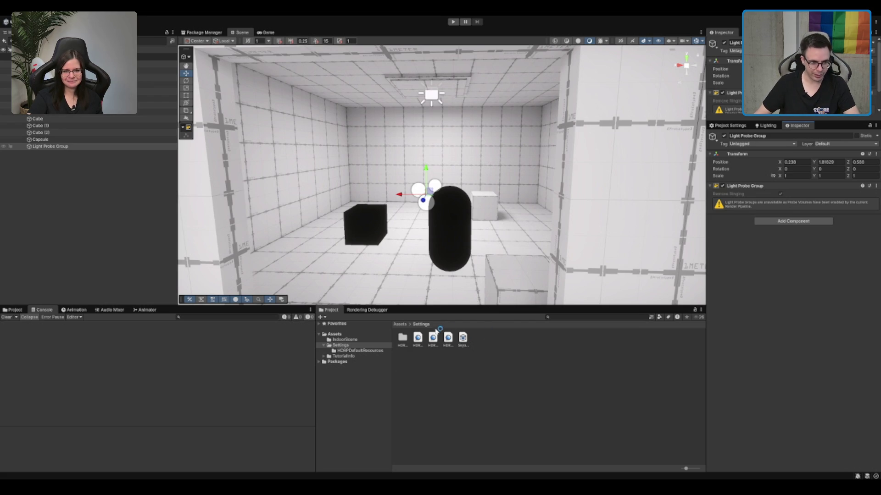
left_click(418, 338)
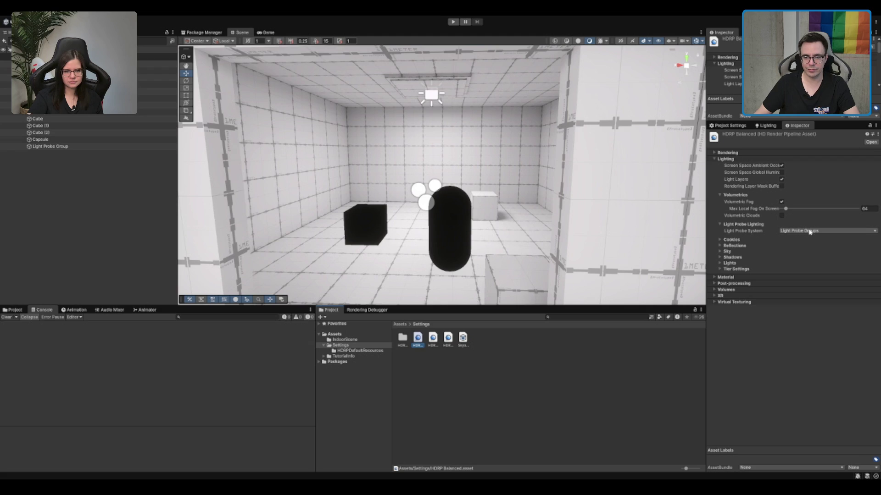
Check HDRP Performant, then switch HDRP High Fidelity's Light Probe System to Light Probe Groups.
left_click(445, 338)
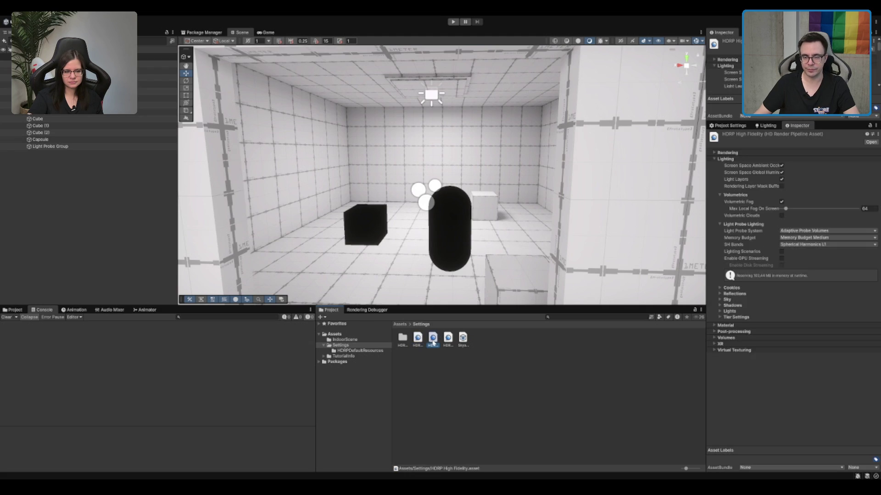
left_click(433, 340)
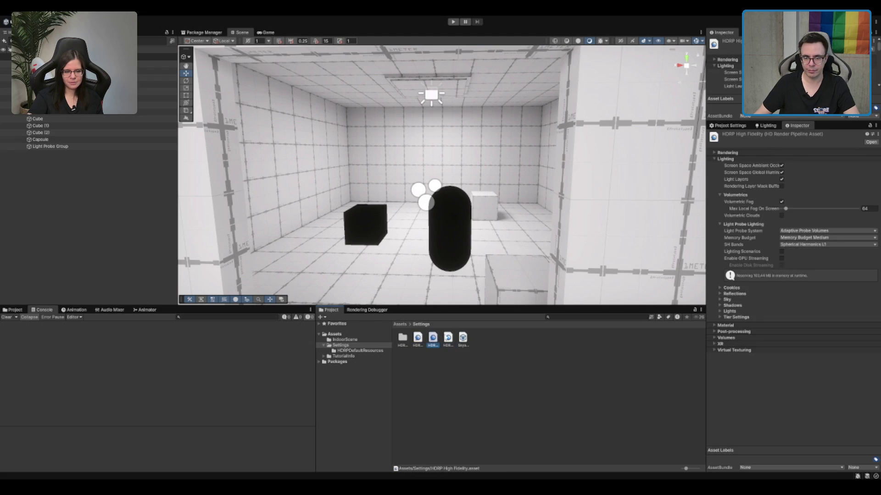
left_click(791, 230)
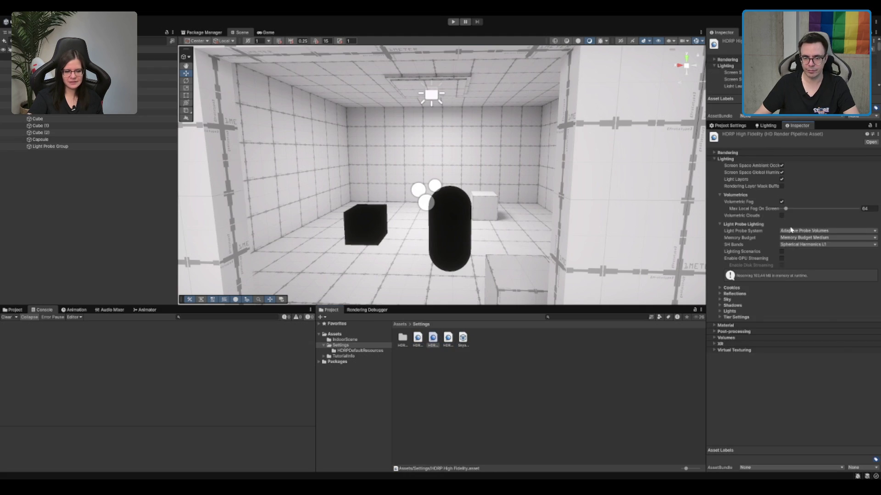
left_click(811, 240)
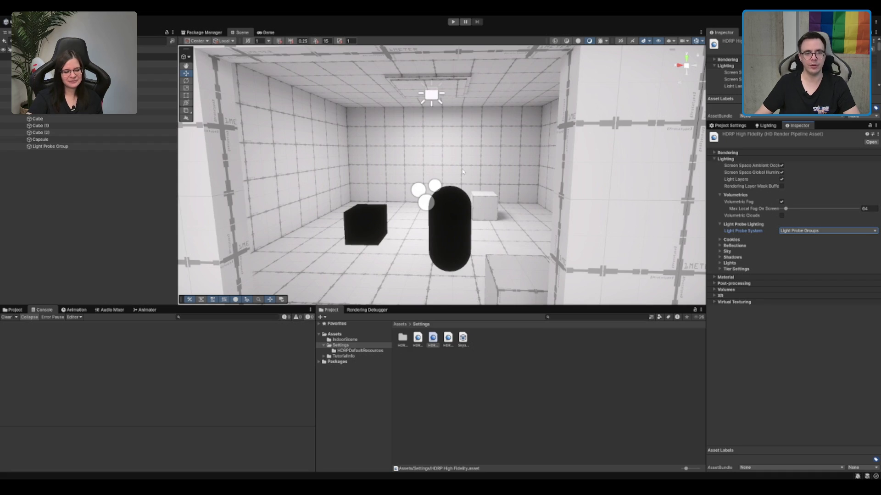
left_click_drag(463, 171, 440, 100)
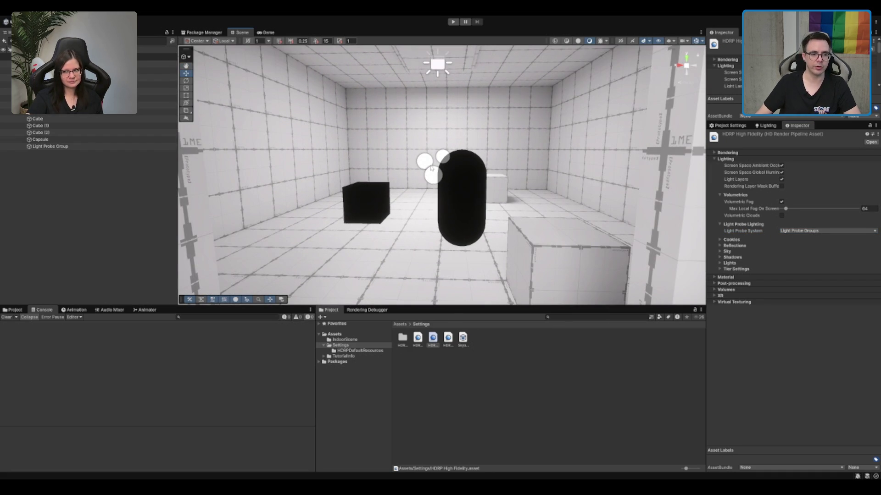
Shift the Light Probe Group toward the room centre, raise it, and enter probe-editing mode.
left_click(431, 169)
left_click_drag(486, 156, 515, 174)
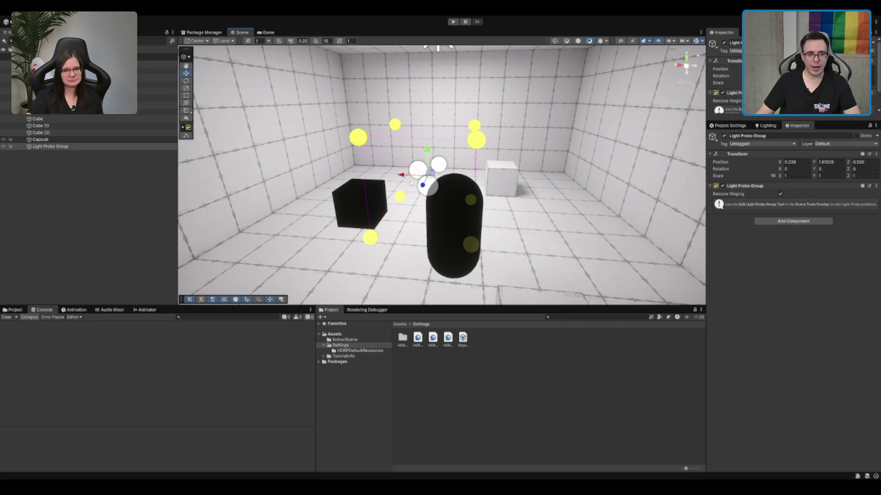
left_click_drag(410, 183, 408, 226)
scroll(408, 226, "down", 3)
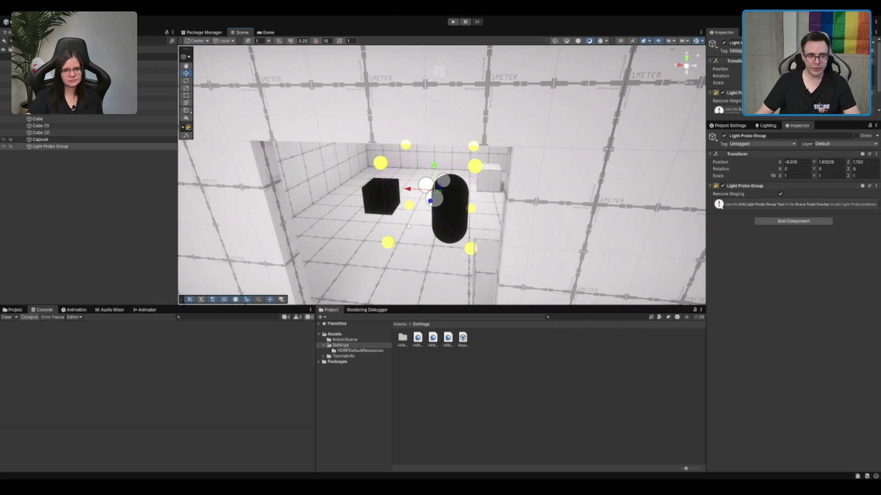
left_click(393, 164)
key("ctrl+z")
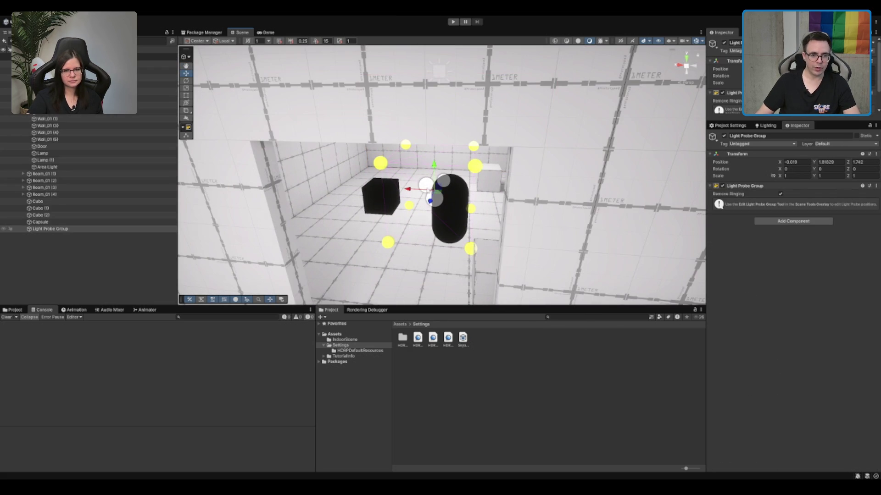
scroll(422, 194, "up", 5)
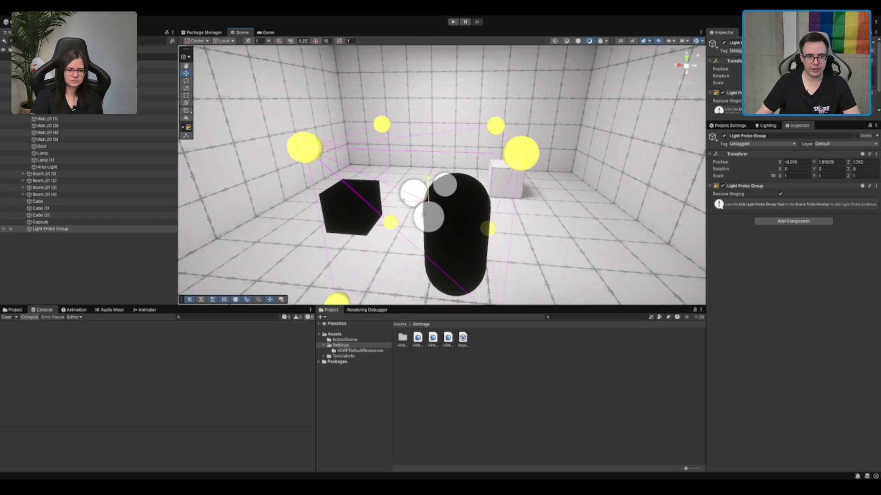
left_click_drag(422, 195, 421, 146)
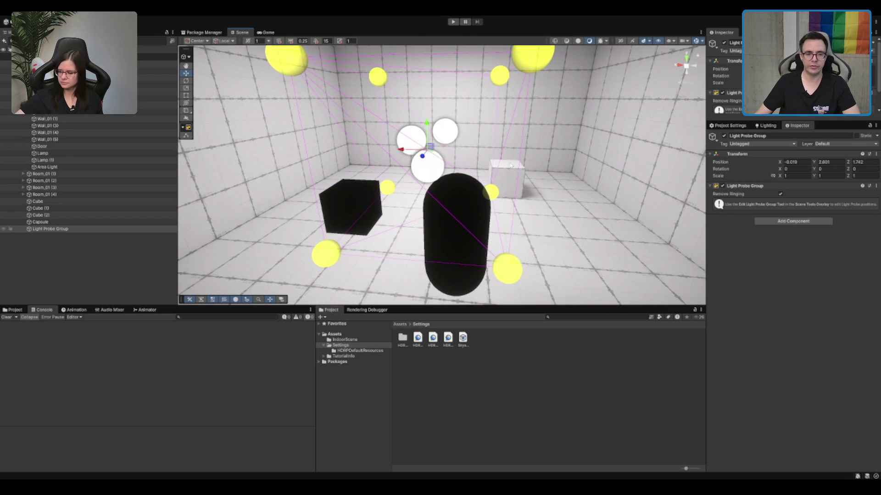
scroll(462, 186, "down", 1)
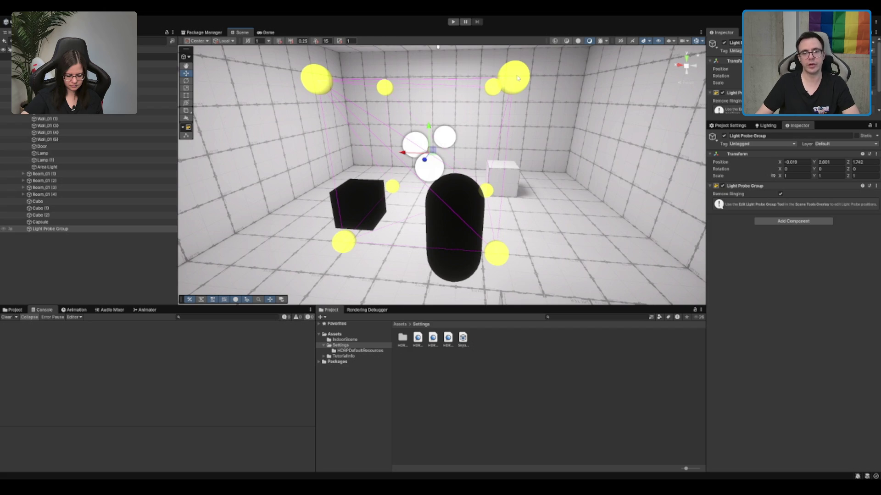
left_click_drag(517, 78, 724, 178)
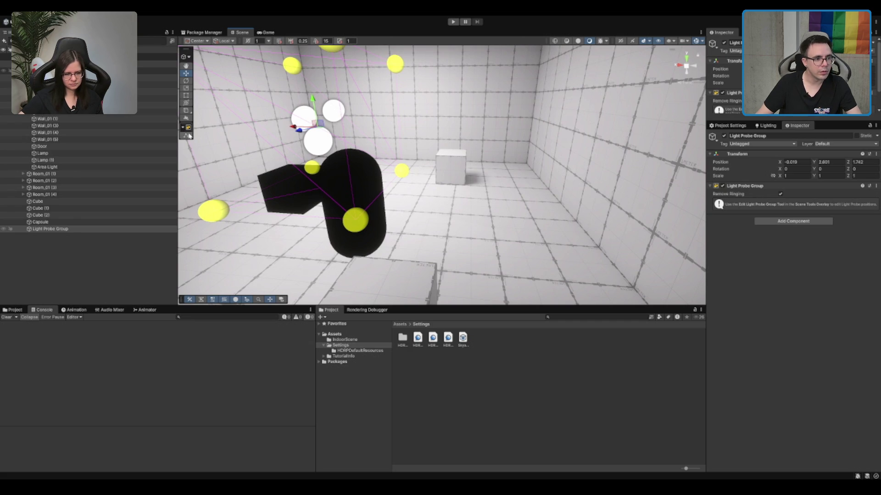
left_click(186, 136)
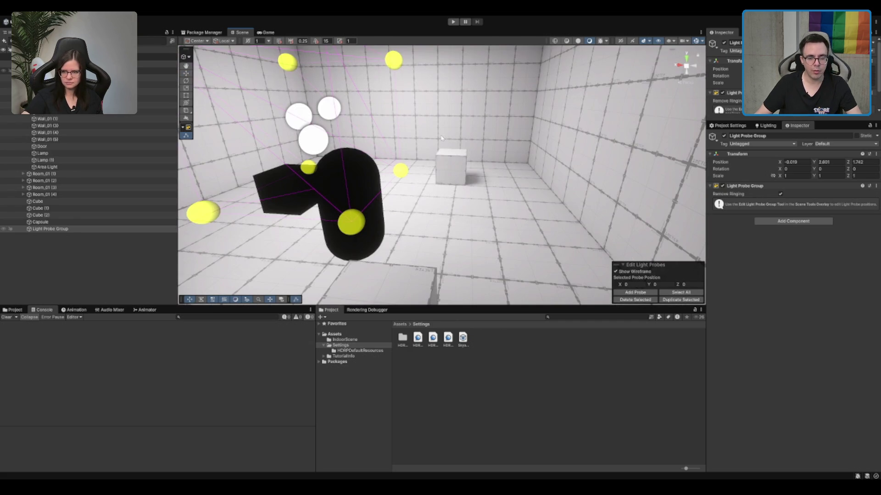
Move one probe to the side wall and duplicate it up the wall to Y 3.25.
left_click(353, 218)
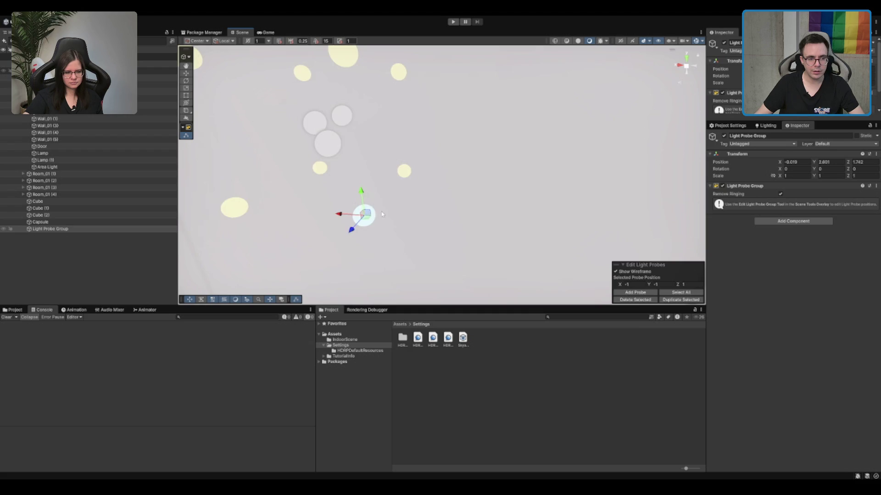
mouse_move(324, 223)
left_mouse_down()
mouse_move(486, 235)
mouse_move(408, 199)
left_mouse_up()
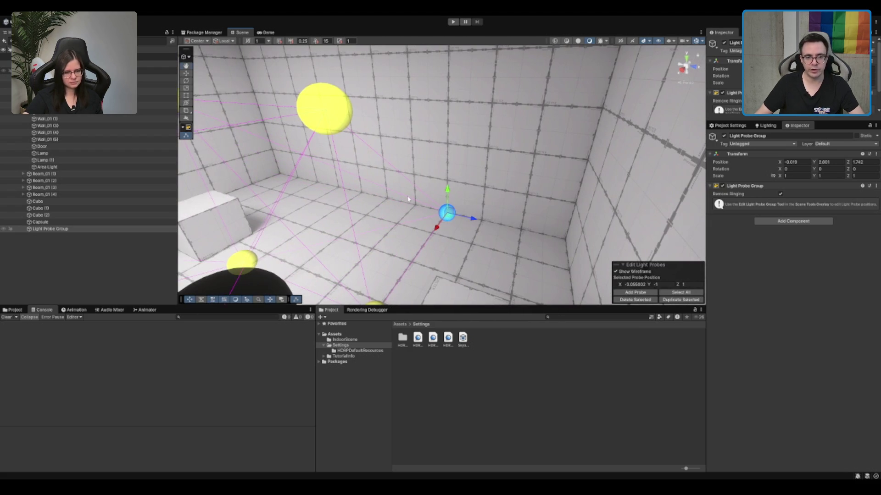
key("ctrl+d")
mouse_move(448, 222)
left_mouse_down()
mouse_move(544, 211)
mouse_move(576, 192)
mouse_move(568, 198)
left_mouse_up()
mouse_move(574, 166)
left_mouse_down()
mouse_move(564, 206)
mouse_move(600, 64)
left_mouse_up()
key("ctrl+d")
key("ctrl+d")
mouse_move(556, 189)
left_mouse_down()
mouse_move(528, 132)
mouse_move(521, 73)
left_mouse_up()
key("ctrl+d")
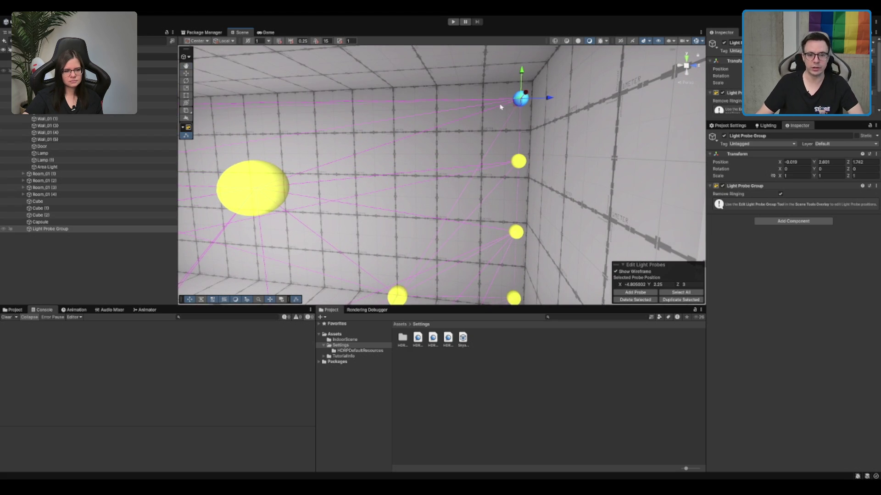
left_click_drag(551, 127, 688, 174)
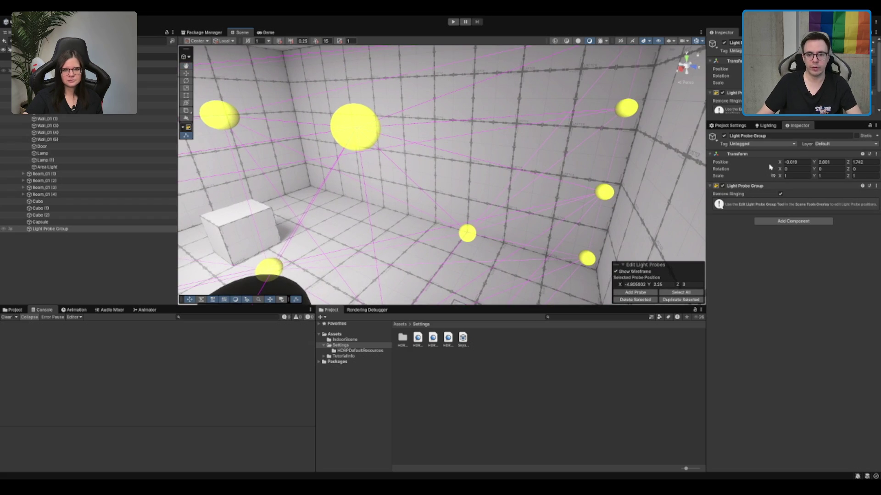
left_click(766, 126)
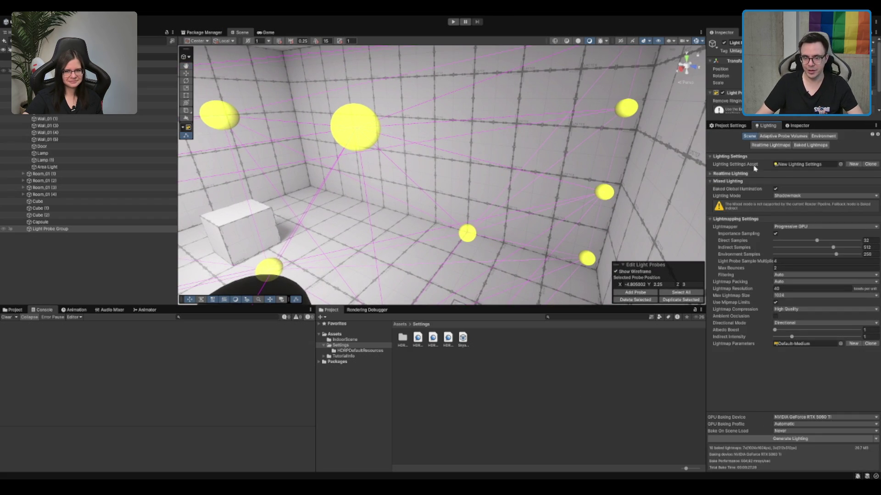
Bake lighting with the 13 probes, then frame the Light Probe Group to see the lit capsule.
left_click(756, 439)
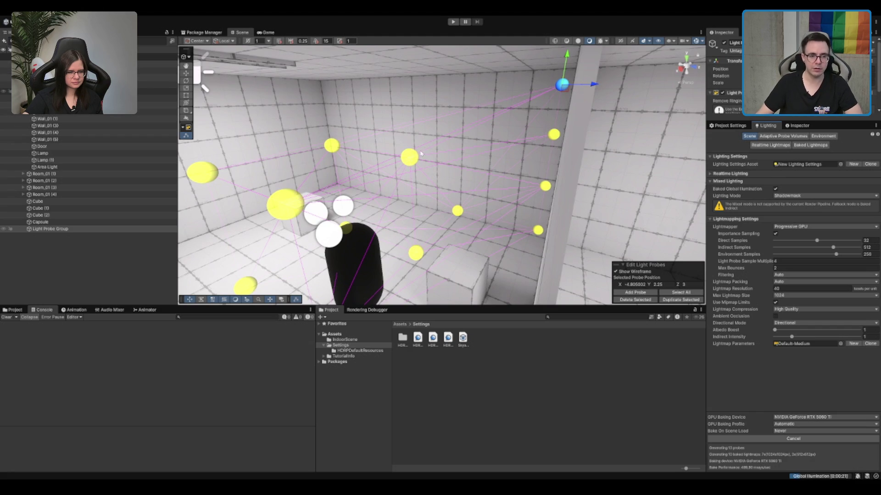
mouse_move(389, 162)
left_mouse_down()
mouse_move(593, 127)
mouse_move(424, 125)
mouse_move(383, 205)
left_mouse_up()
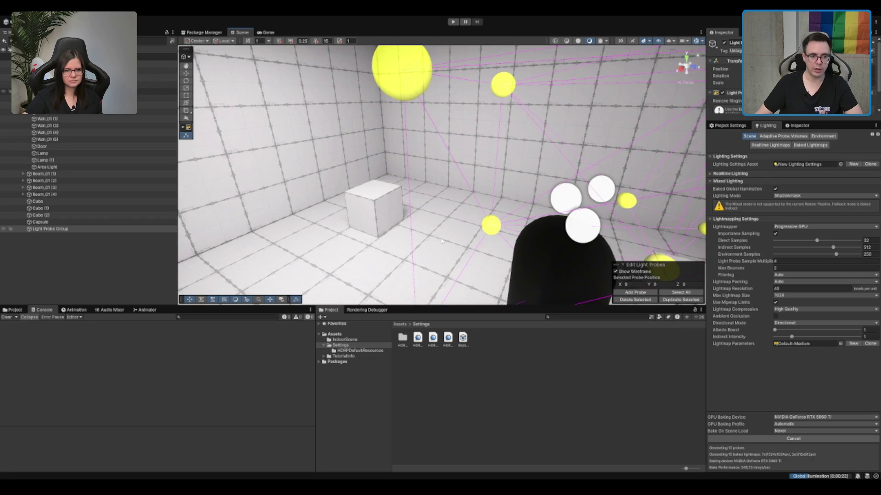
left_click(797, 126)
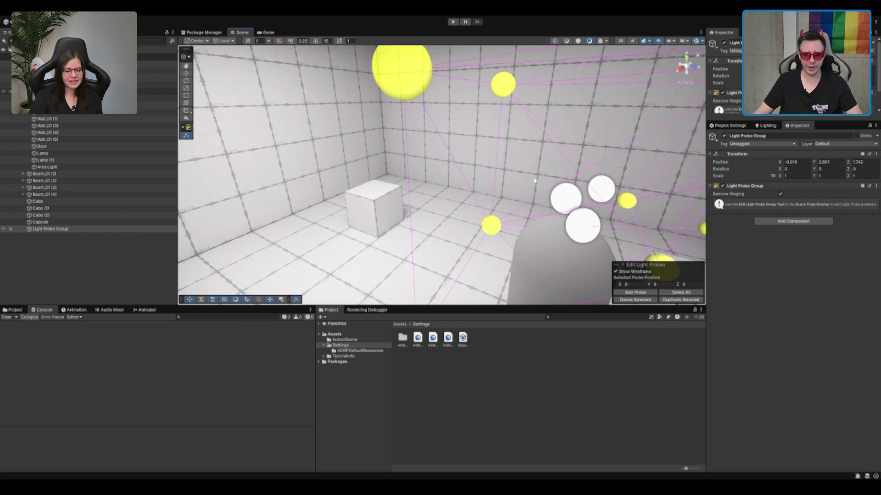
key("f")
mouse_move(527, 145)
left_mouse_down()
mouse_move(462, 161)
mouse_move(494, 186)
left_mouse_up()
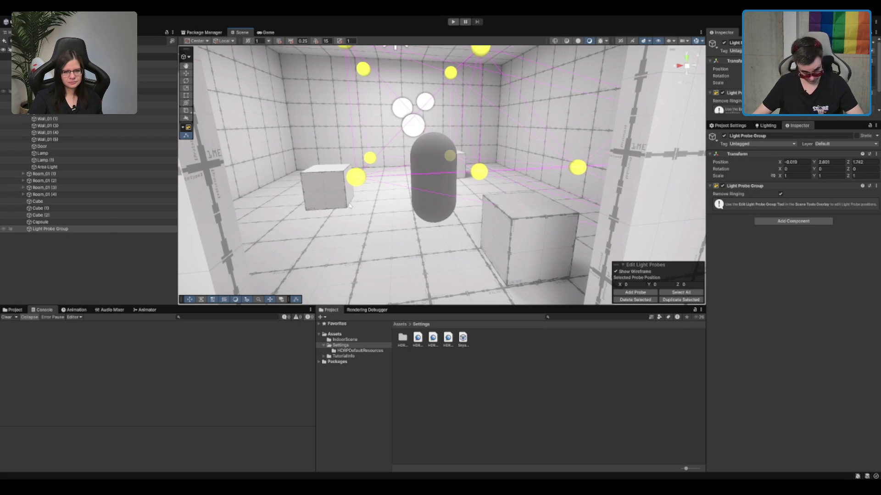
Exit probe editing and move the capsule beside the white cube near X −2.51, Z −1.91.
left_click(186, 77)
left_click(457, 207)
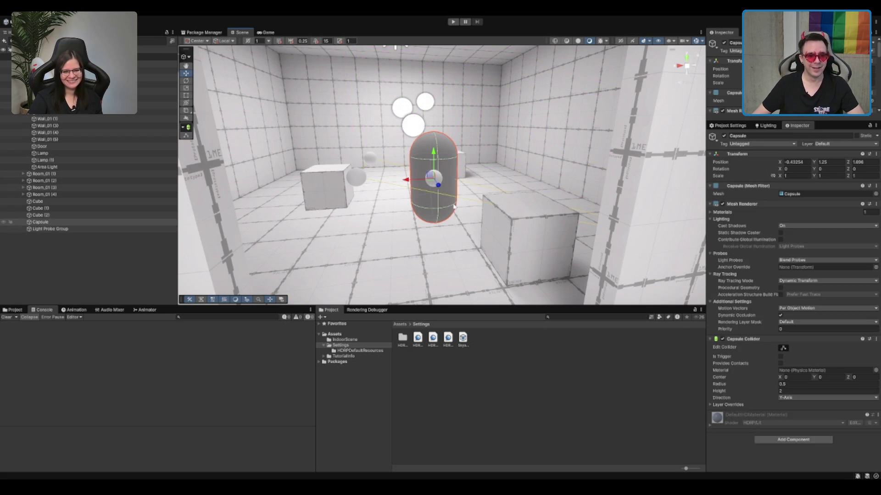
key("f")
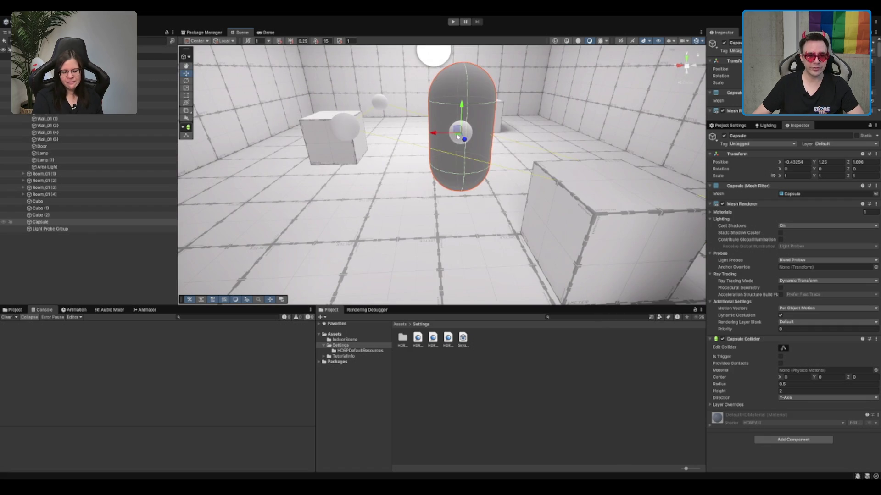
mouse_move(457, 136)
left_mouse_down()
mouse_move(346, 130)
mouse_move(363, 90)
mouse_move(281, 123)
mouse_move(534, 124)
mouse_move(531, 89)
left_mouse_up()
key("f")
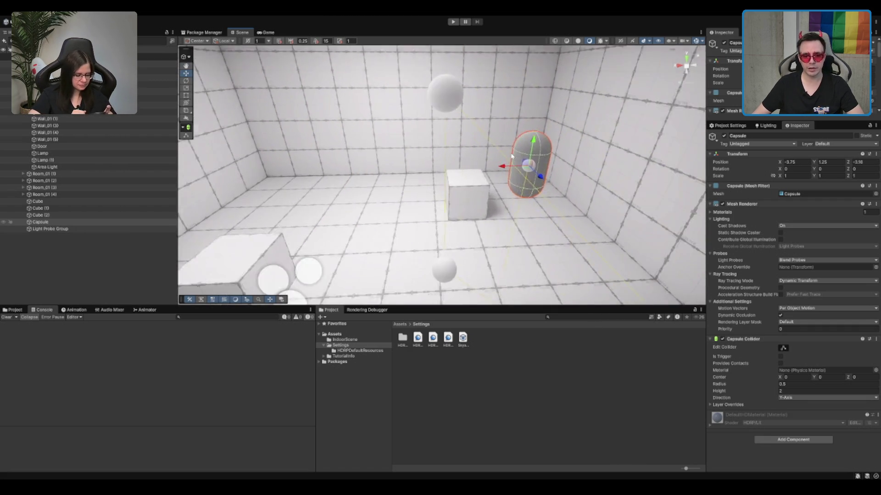
mouse_move(512, 156)
left_mouse_down()
mouse_move(393, 215)
mouse_move(362, 173)
mouse_move(356, 178)
mouse_move(462, 181)
mouse_move(421, 238)
mouse_move(295, 197)
mouse_move(430, 179)
mouse_move(342, 234)
mouse_move(367, 241)
mouse_move(349, 239)
mouse_move(385, 202)
mouse_move(527, 154)
mouse_move(554, 130)
mouse_move(516, 206)
left_mouse_up()
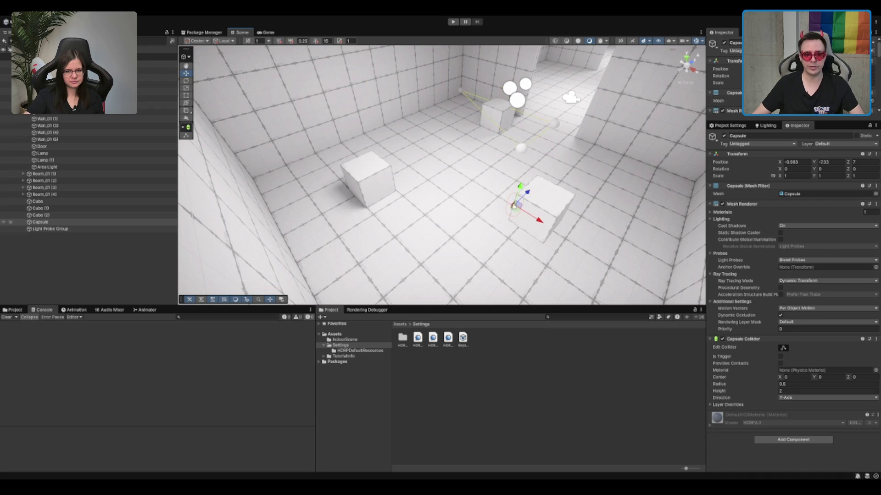
key("ctrl+z")
mouse_move(376, 183)
left_mouse_down()
mouse_move(529, 166)
mouse_move(552, 144)
mouse_move(543, 107)
mouse_move(315, 161)
left_mouse_up()
scroll(314, 161, "up", 3)
Scale Cube (1) to a Y of about 5.4, forming a tall pillar.
left_click(344, 175)
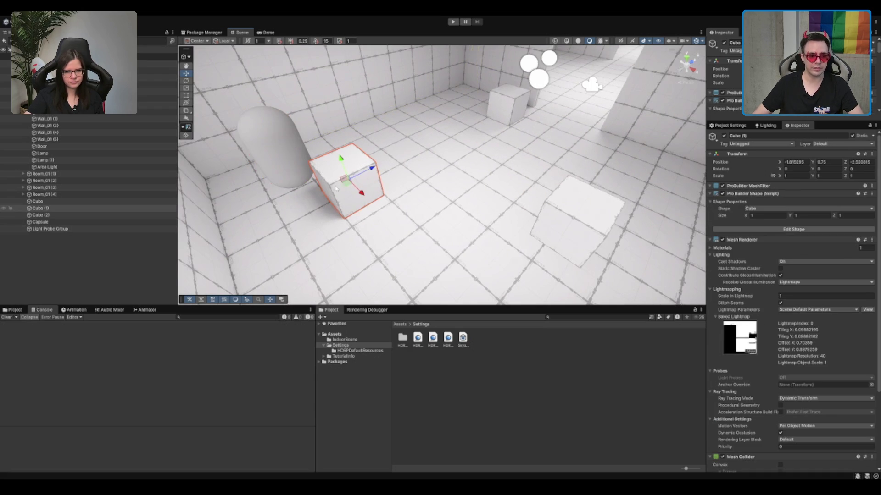
key("e")
key("r")
left_click_drag(344, 161, 337, 124)
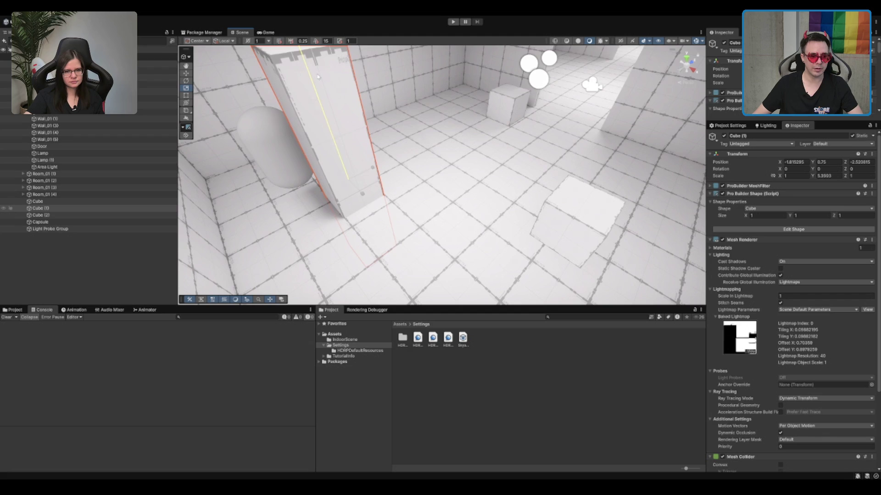
Tuck the capsule behind the pillar near X −2.438, Z −0.611.
left_click(342, 177)
key("w")
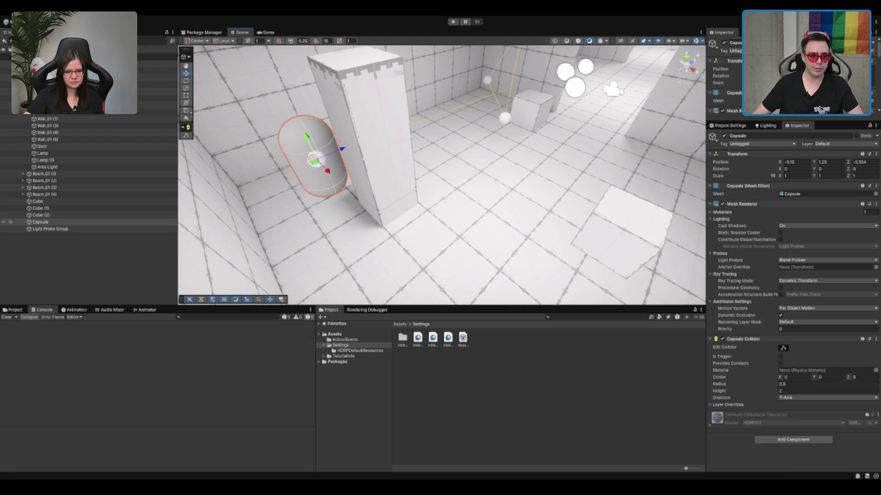
mouse_move(315, 165)
left_mouse_down()
mouse_move(301, 178)
mouse_move(318, 221)
mouse_move(498, 176)
mouse_move(506, 164)
left_mouse_up()
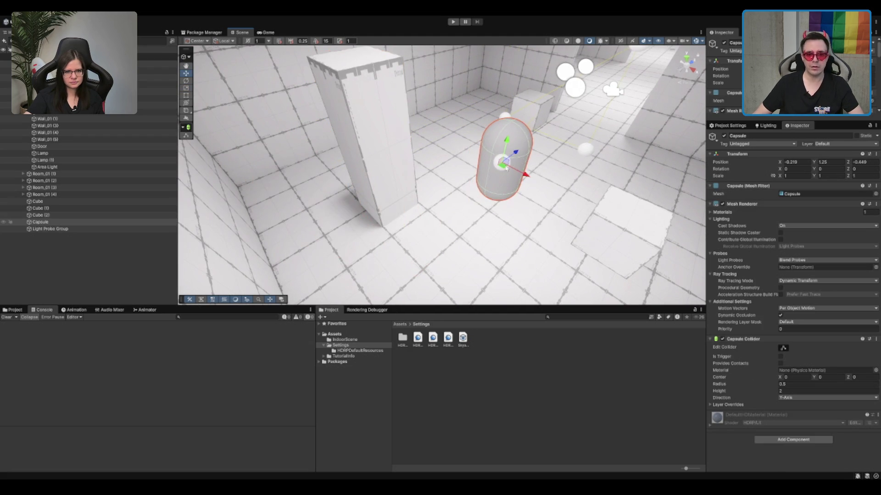
key("f")
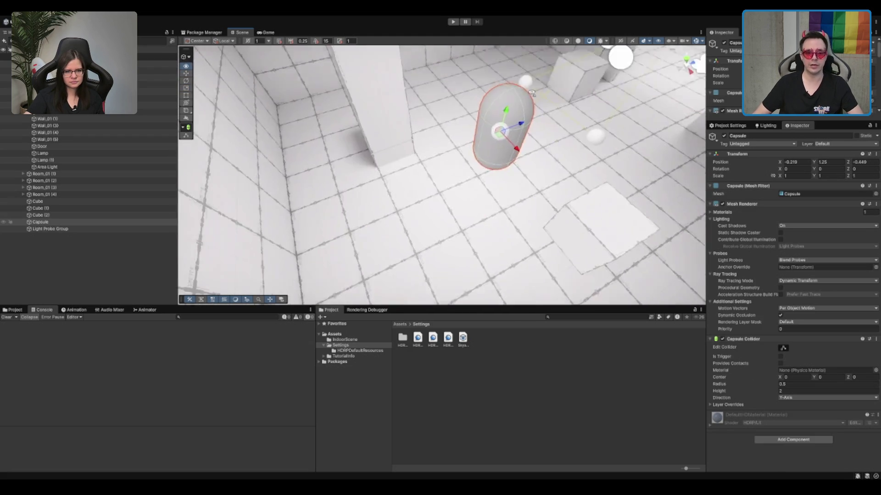
mouse_move(495, 173)
left_mouse_down()
mouse_move(460, 142)
mouse_move(346, 131)
mouse_move(354, 163)
mouse_move(347, 161)
left_mouse_up()
scroll(351, 162, "up", 2)
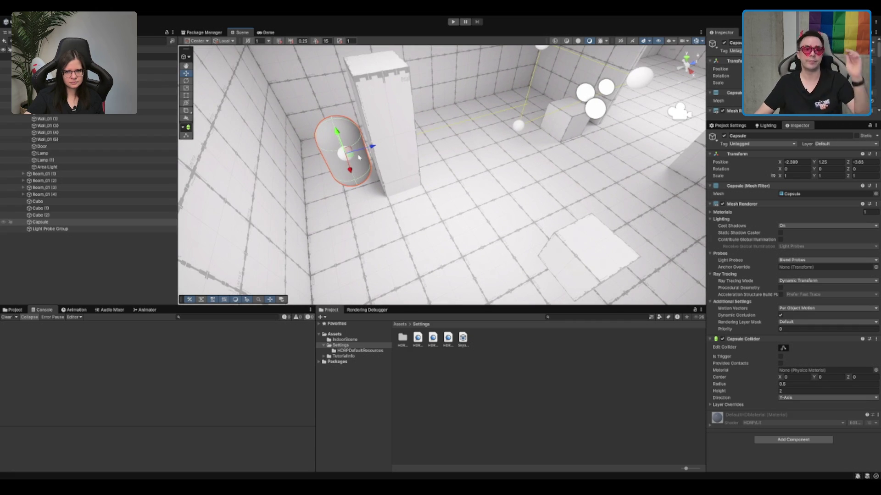
mouse_move(348, 156)
left_mouse_down()
mouse_move(507, 177)
mouse_move(464, 194)
mouse_move(383, 157)
mouse_move(370, 187)
mouse_move(446, 195)
mouse_move(451, 207)
mouse_move(447, 196)
mouse_move(389, 183)
mouse_move(324, 188)
mouse_move(423, 188)
mouse_move(401, 222)
mouse_move(557, 181)
mouse_move(644, 170)
mouse_move(592, 149)
mouse_move(408, 207)
mouse_move(346, 179)
mouse_move(354, 151)
mouse_move(358, 177)
left_mouse_up()
mouse_move(524, 178)
left_mouse_down()
mouse_move(500, 193)
mouse_move(496, 158)
mouse_move(505, 160)
left_mouse_up()
left_click_drag(411, 152, 431, 128)
left_click_drag(334, 233, 323, 195)
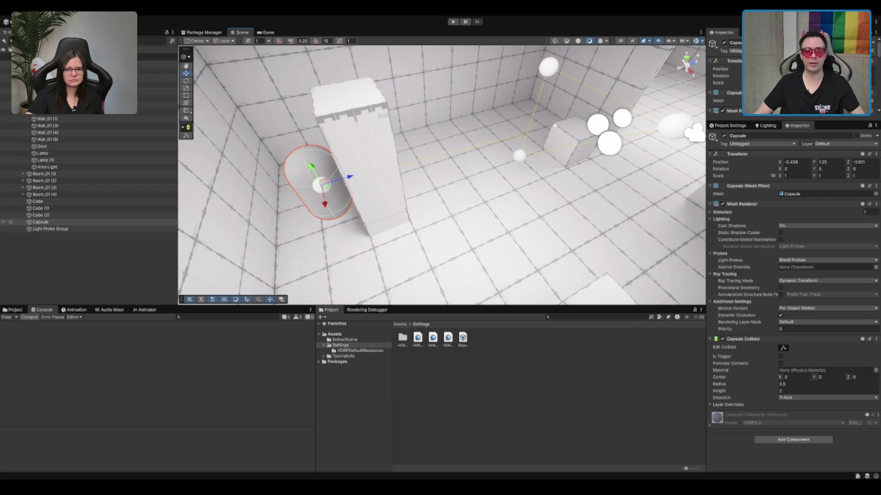
left_click(552, 77)
Move the light probe nearest the pillar behind it, next to the capsule.
left_click(605, 140)
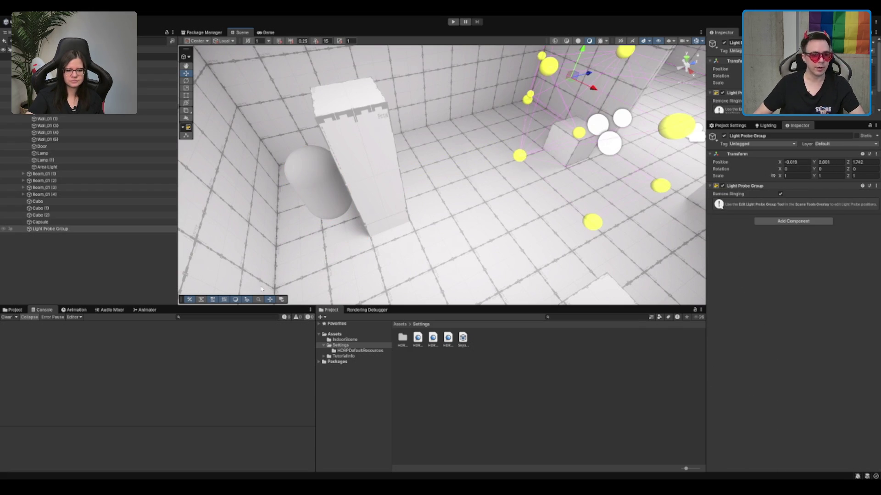
left_click_drag(540, 141, 534, 134)
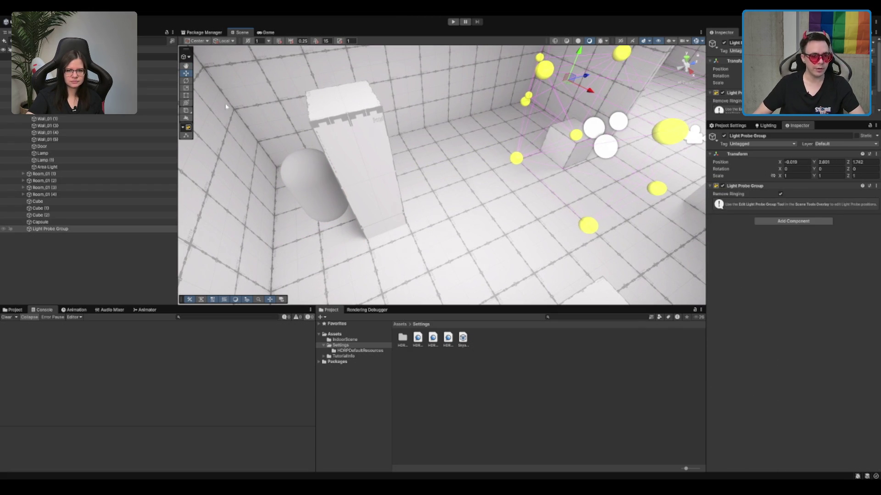
left_click(186, 136)
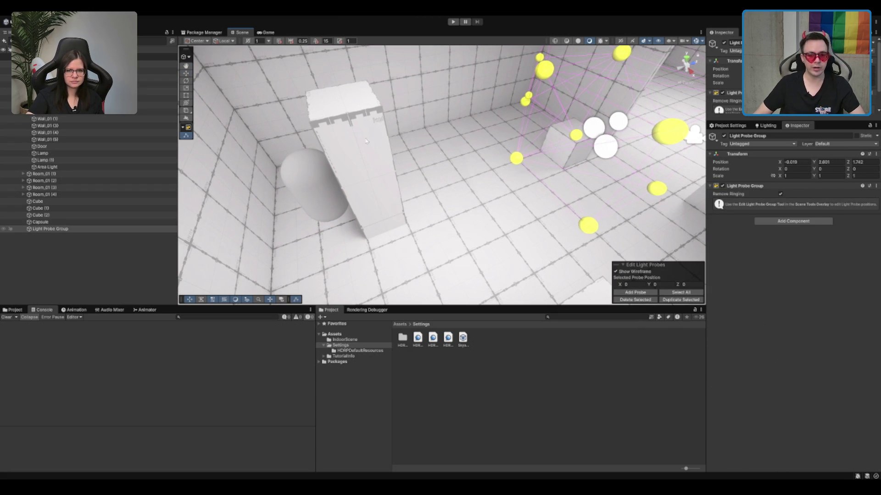
left_click(515, 158)
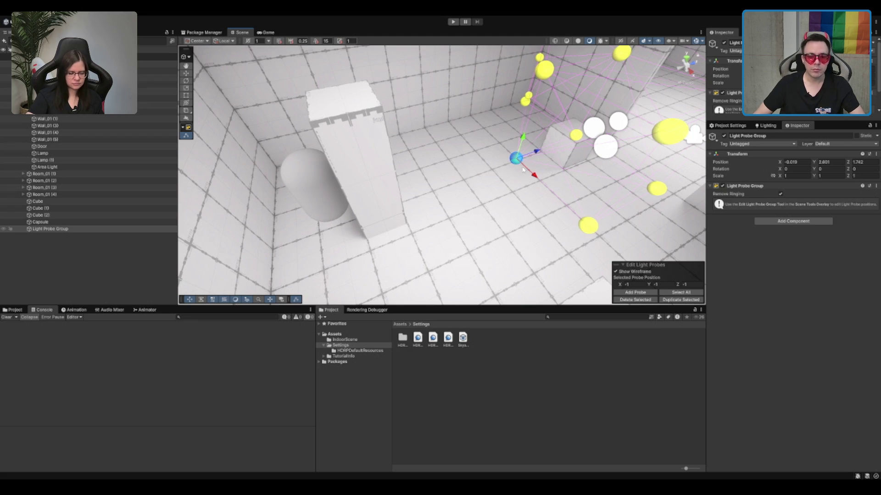
mouse_move(512, 159)
left_mouse_down()
mouse_move(487, 178)
mouse_move(347, 226)
left_mouse_up()
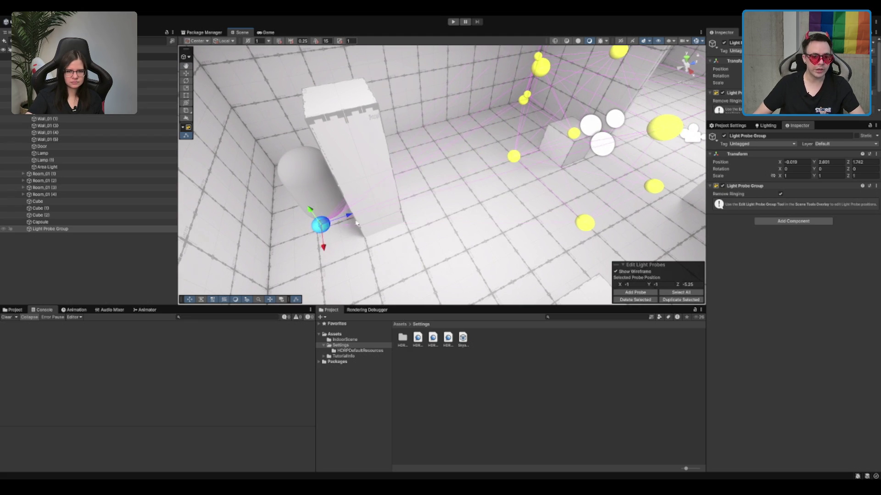
key("f")
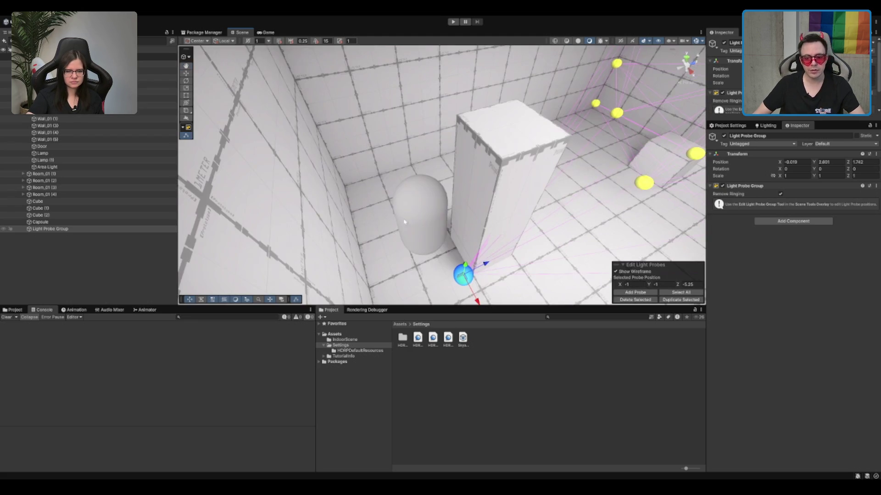
left_click_drag(385, 142, 296, 179)
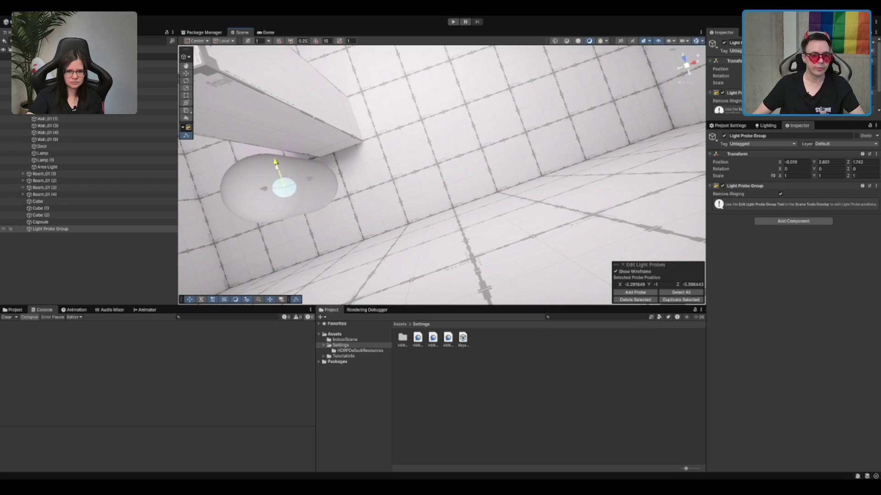
scroll(531, 163, "down", 5)
scroll(530, 164, "up", 5)
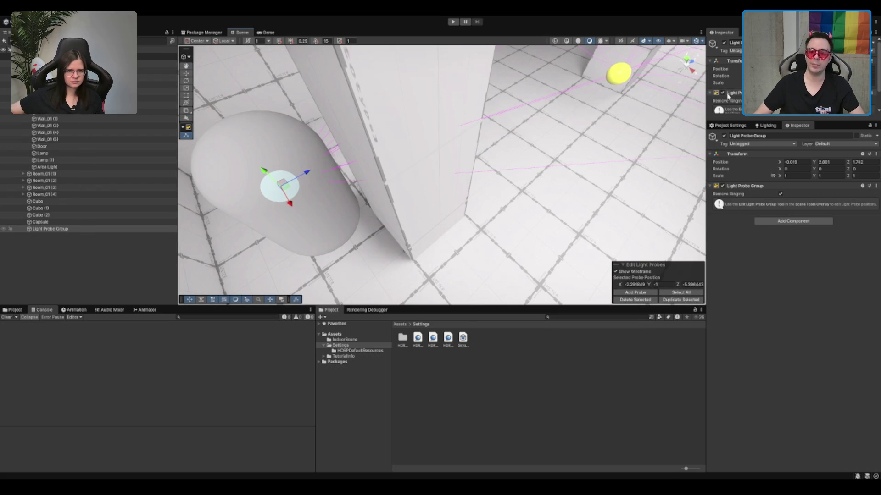
Start a new bake with Generate Lighting in the Lighting settings.
left_click(768, 127)
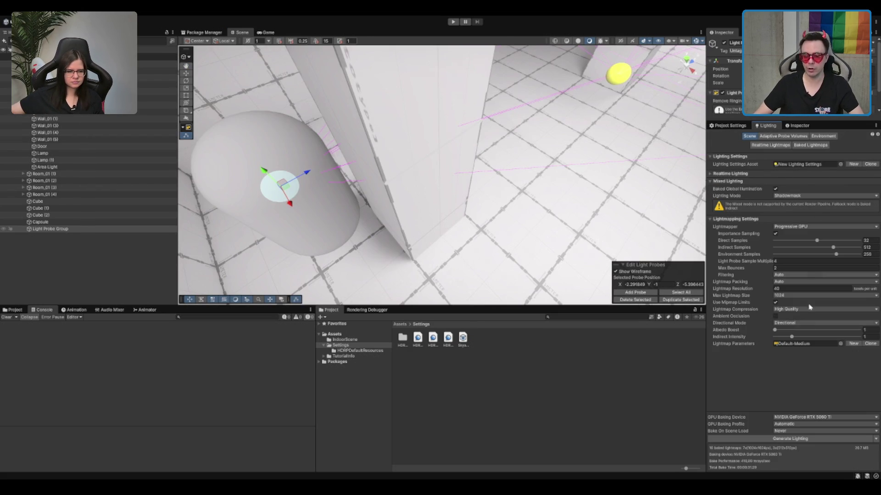
left_click(790, 439)
scroll(406, 160, "down", 3)
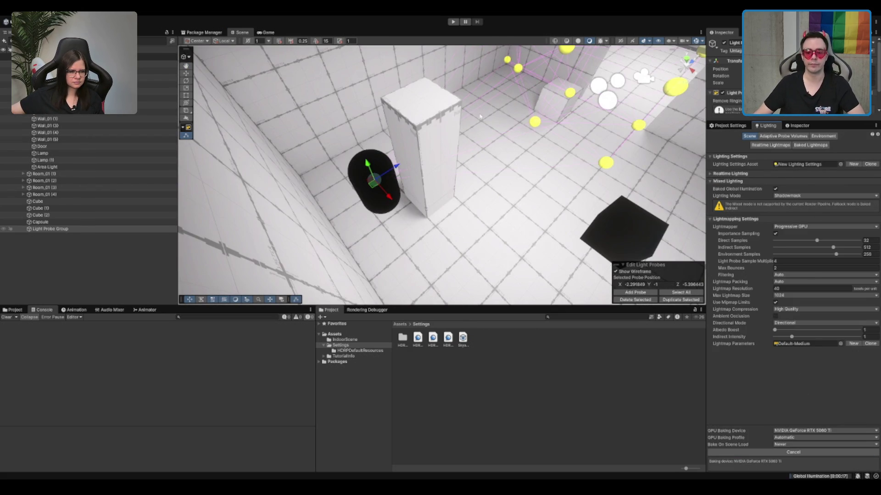
left_click_drag(519, 202, 511, 186)
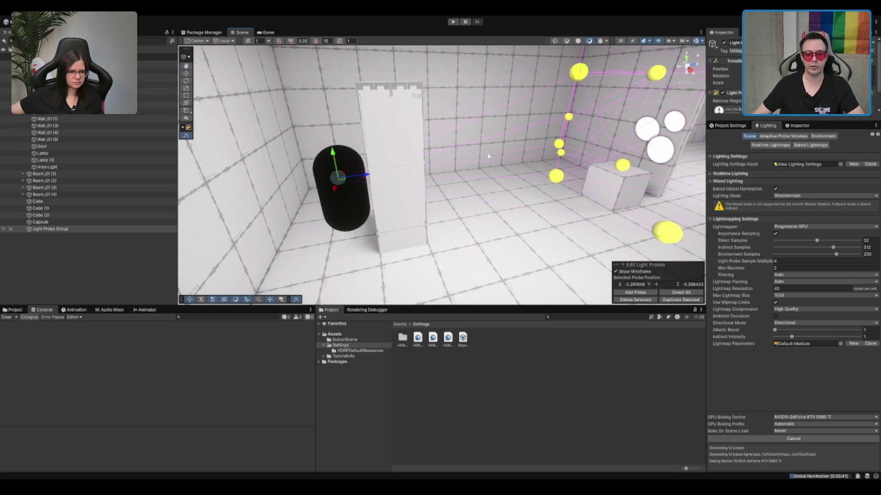
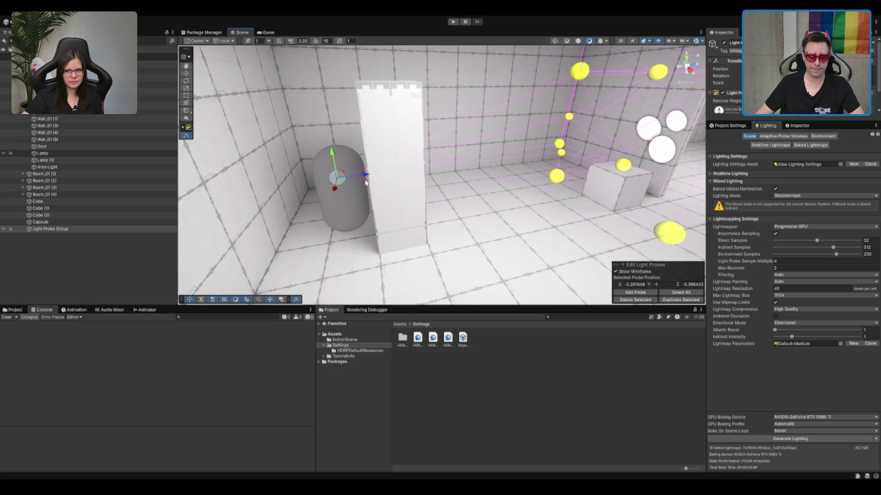
Select the Light Probe Group, then the Capsule.
left_click(345, 204)
left_click_drag(409, 111, 534, 133)
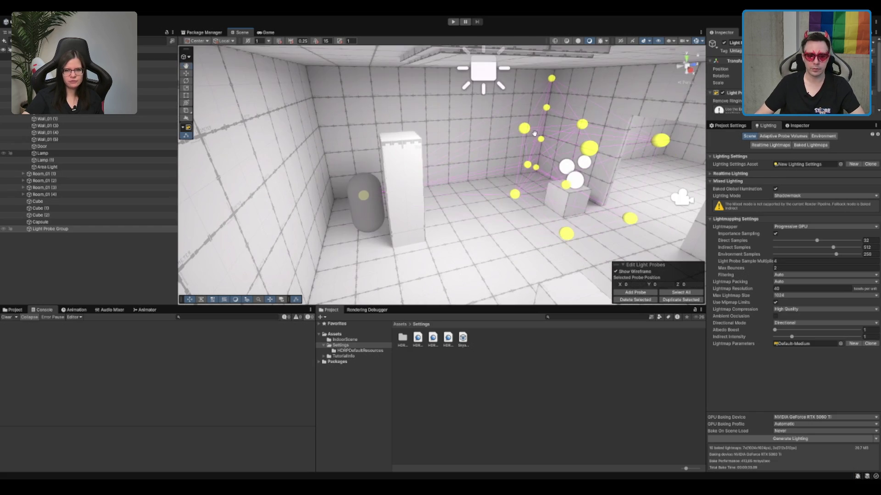
left_click(51, 228)
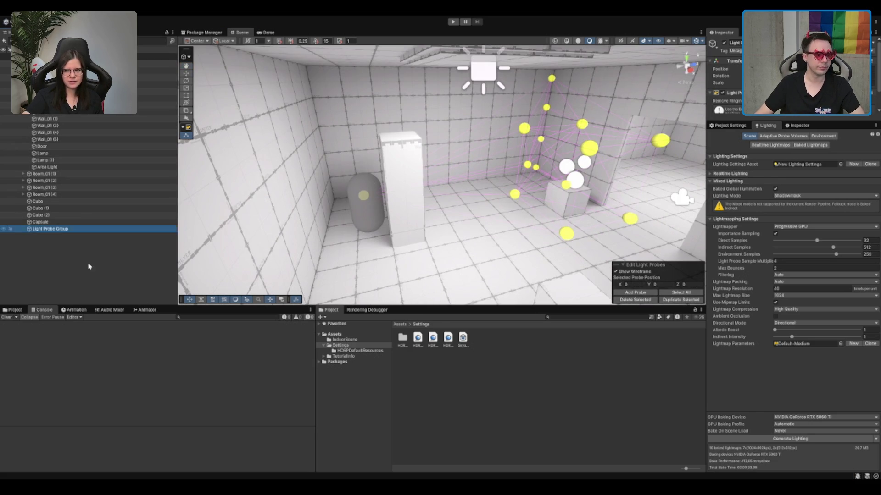
left_click(87, 264)
left_click(51, 228)
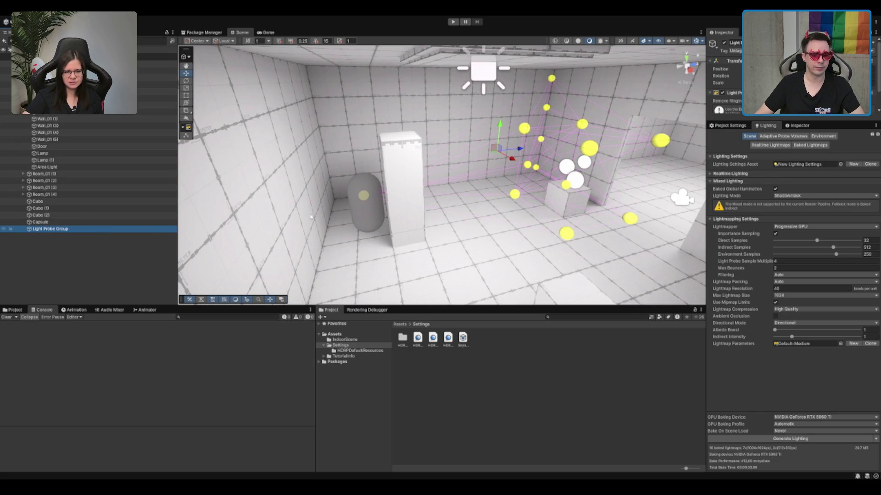
left_click(99, 222)
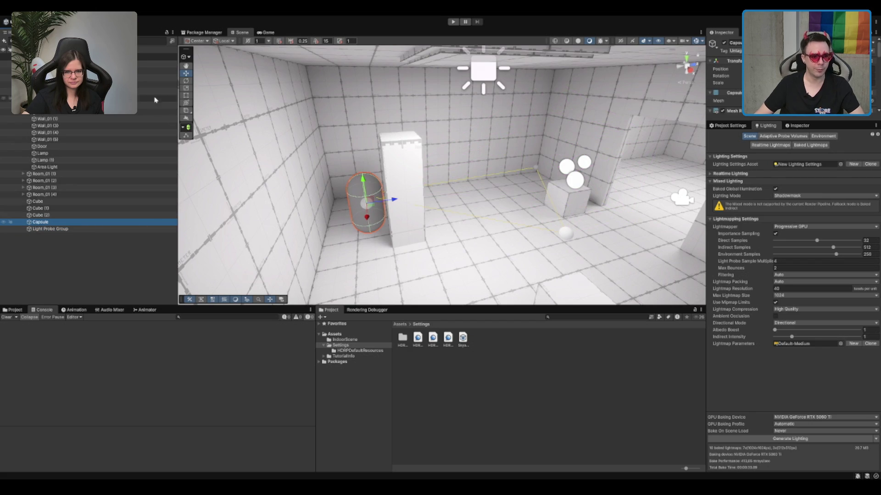
Move the Capsule through the probe-lit room to X -0.667, Y 1.25, Z -0.27 and show its Inspector.
mouse_move(373, 208)
left_mouse_down()
mouse_move(369, 250)
mouse_move(341, 209)
mouse_move(372, 200)
mouse_move(366, 213)
mouse_move(511, 235)
mouse_move(537, 255)
mouse_move(597, 258)
mouse_move(429, 247)
mouse_move(365, 227)
mouse_move(364, 219)
mouse_move(550, 249)
mouse_move(443, 225)
mouse_move(447, 206)
mouse_move(461, 207)
mouse_move(539, 234)
mouse_move(479, 219)
mouse_move(471, 228)
mouse_move(488, 209)
mouse_move(465, 222)
mouse_move(503, 197)
left_mouse_up()
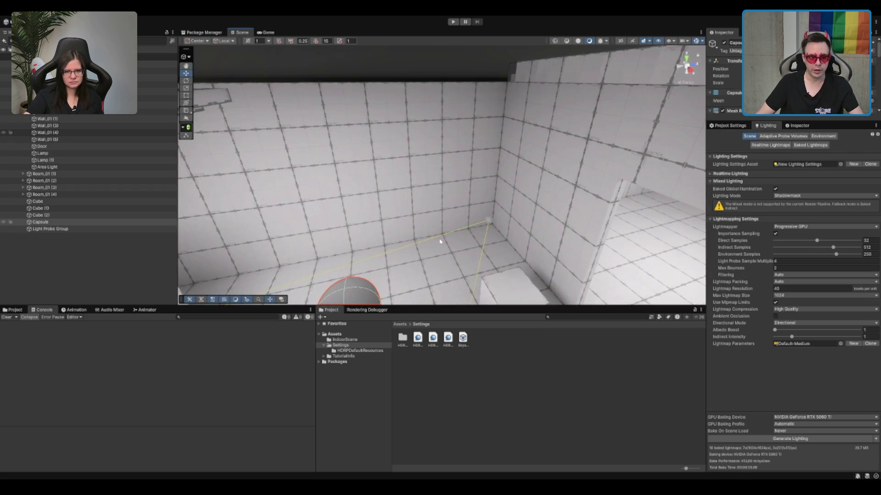
scroll(440, 241, "down", 5)
scroll(473, 207, "up", 5)
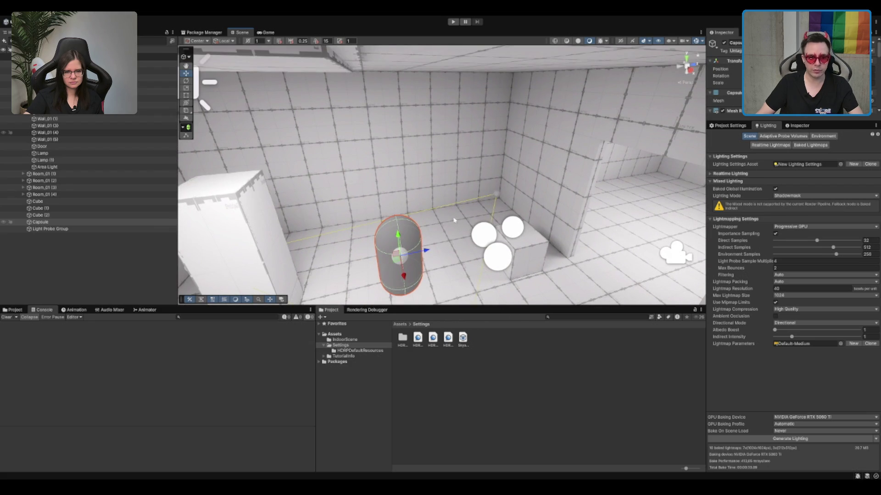
left_click_drag(382, 247, 448, 214)
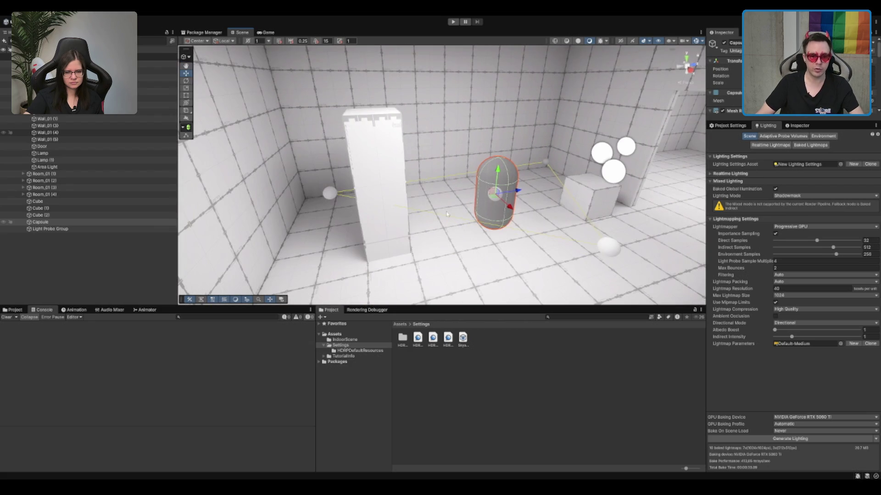
mouse_move(497, 193)
left_mouse_down()
mouse_move(550, 192)
mouse_move(565, 206)
left_mouse_up()
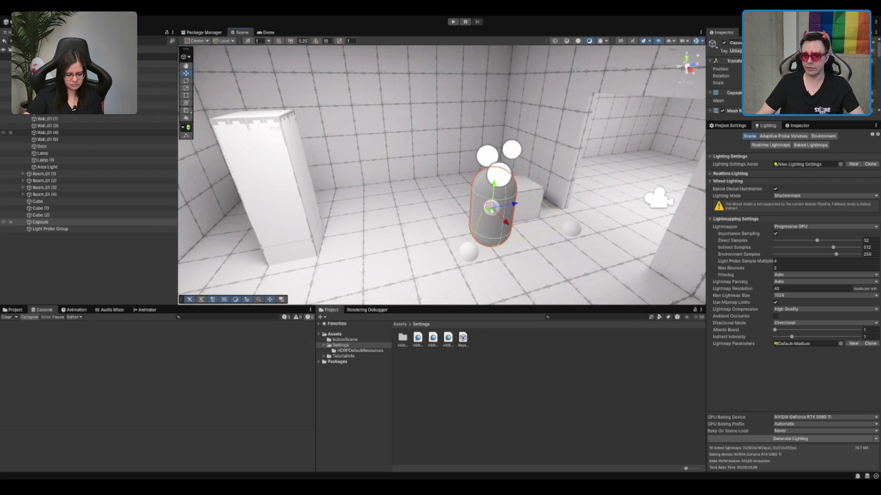
mouse_move(489, 213)
left_mouse_down()
mouse_move(417, 261)
mouse_move(398, 231)
mouse_move(417, 197)
mouse_move(435, 229)
mouse_move(489, 148)
left_mouse_up()
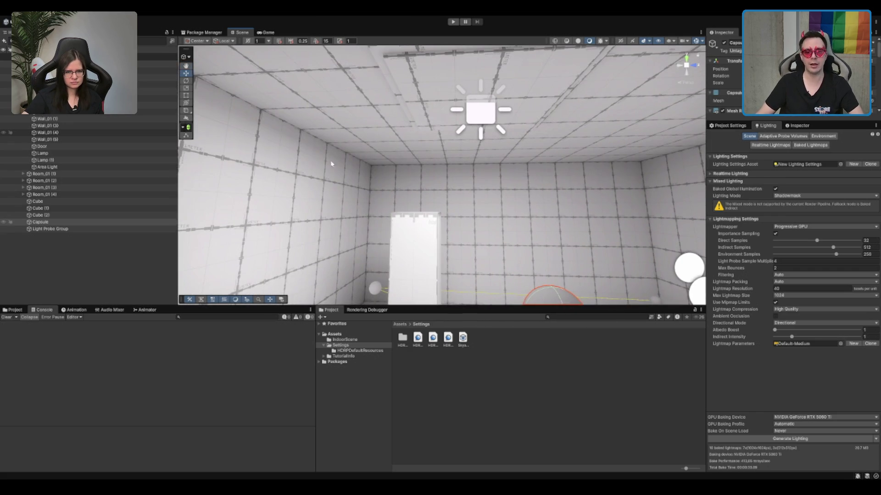
mouse_move(332, 163)
left_mouse_down()
mouse_move(390, 192)
mouse_move(435, 193)
mouse_move(451, 156)
left_mouse_up()
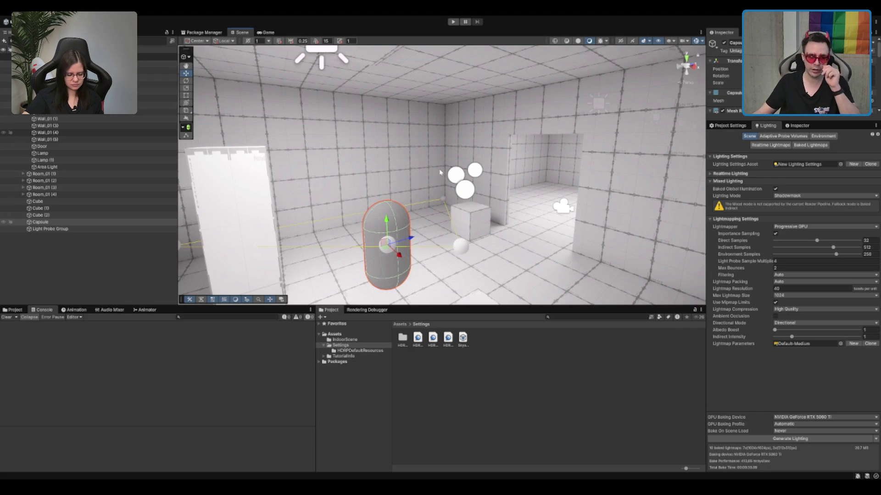
mouse_move(471, 190)
left_mouse_down()
mouse_move(414, 230)
mouse_move(266, 228)
mouse_move(412, 236)
mouse_move(246, 209)
mouse_move(410, 224)
mouse_move(342, 243)
mouse_move(422, 227)
left_mouse_up()
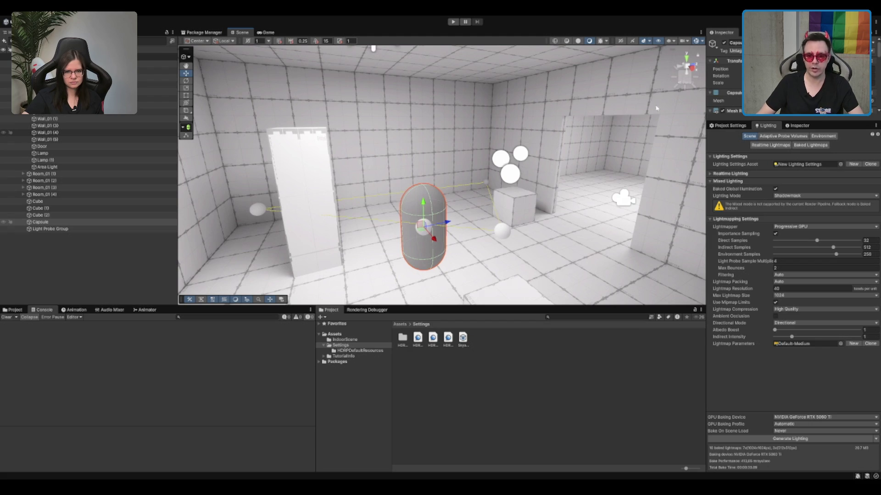
left_click(790, 127)
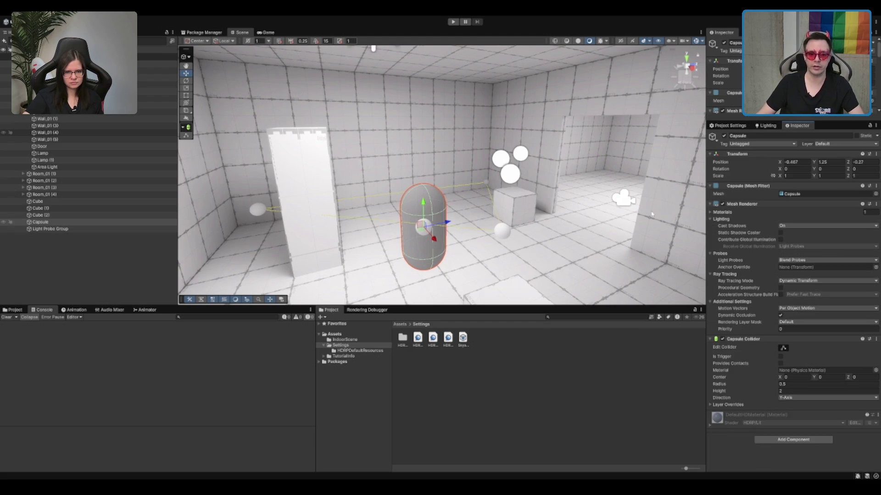
Switch the ceiling Area Light's mode to Mixed, then back to Baked.
left_click_drag(652, 214, 570, 166)
left_click(390, 86)
left_click(394, 88)
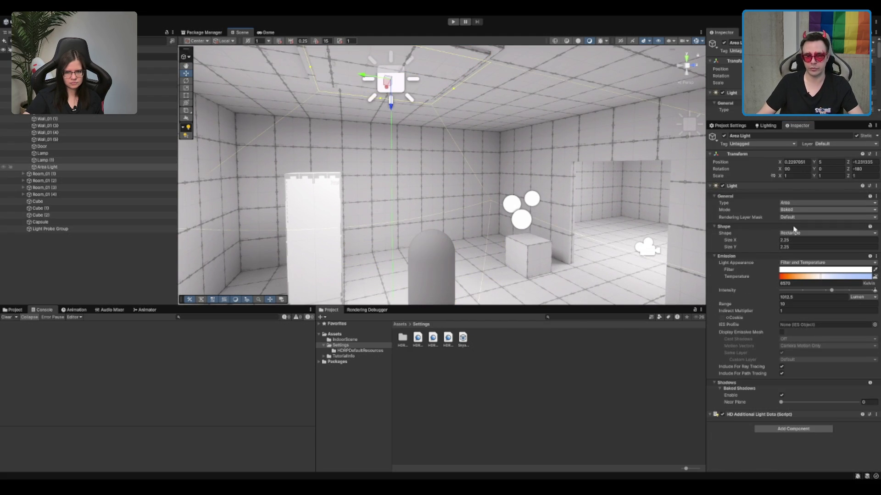
left_click_drag(500, 211, 467, 232)
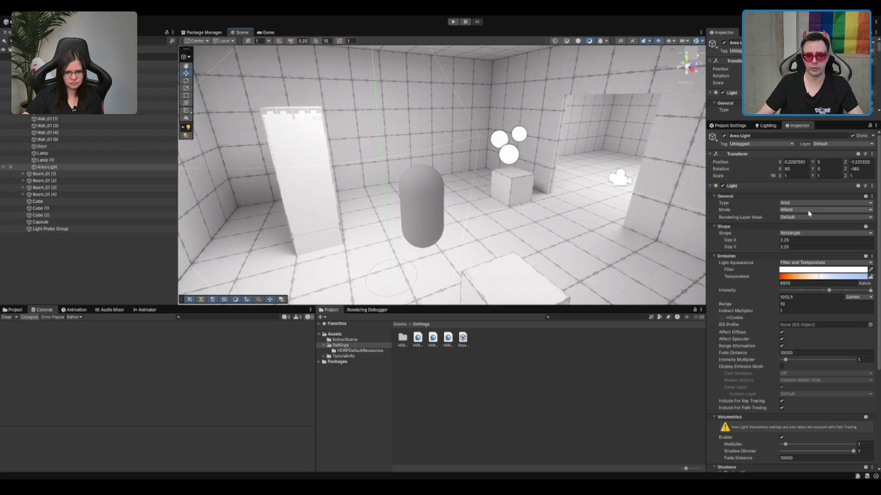
left_click(807, 235)
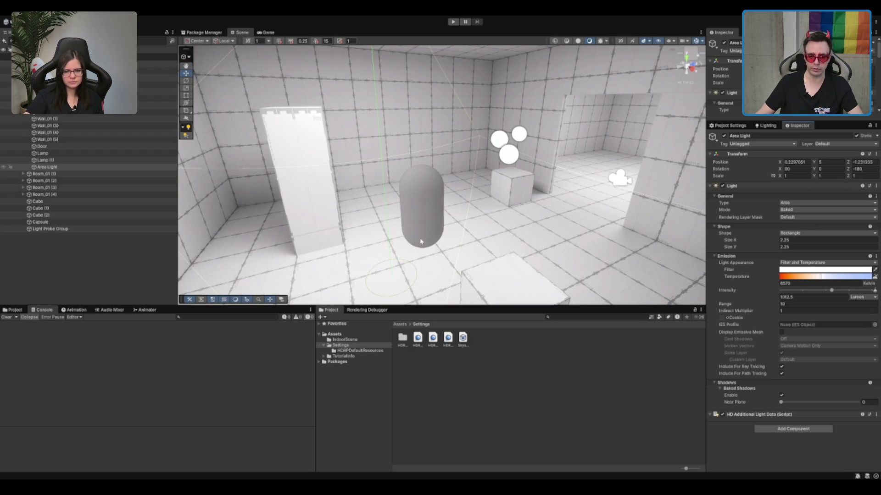
left_click_drag(532, 229, 530, 294)
left_click(526, 352)
Delete the Light Probe Group and add an Adaptive Probe Volume in its place.
left_click(449, 251)
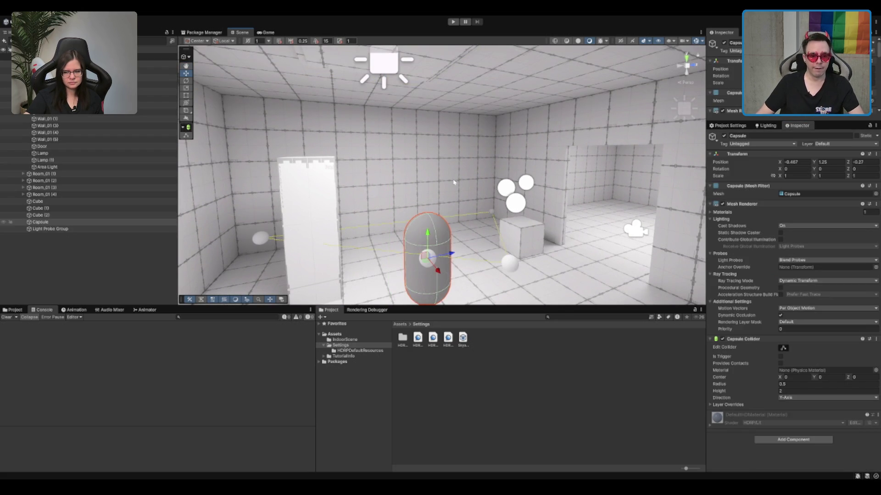
left_click_drag(510, 237, 510, 256)
left_click(105, 228)
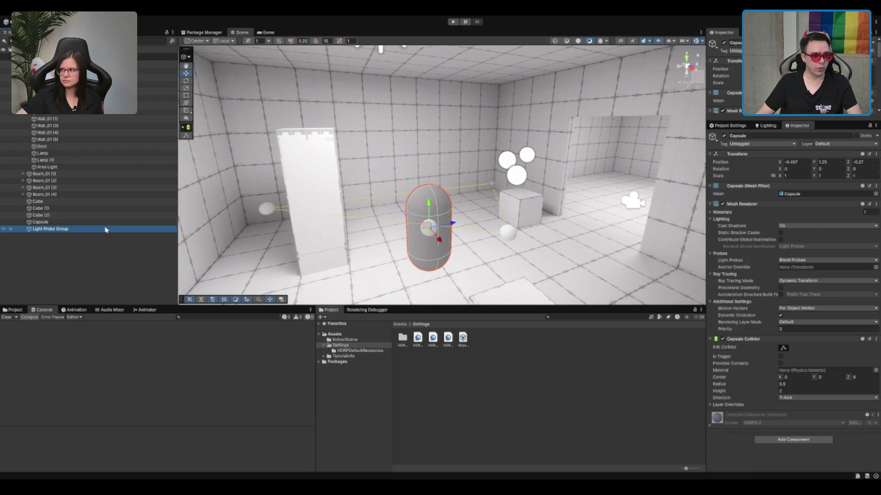
key("Delete")
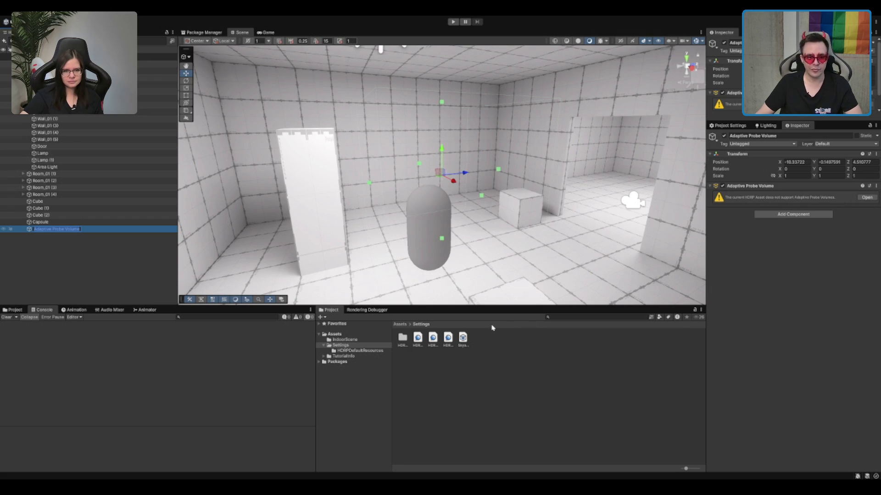
left_click(433, 338)
Set the Light Probe System of all three HDRP assets to Adaptive Probe Volumes.
key("shift+Left")
key("shift+Right")
key("shift+Right")
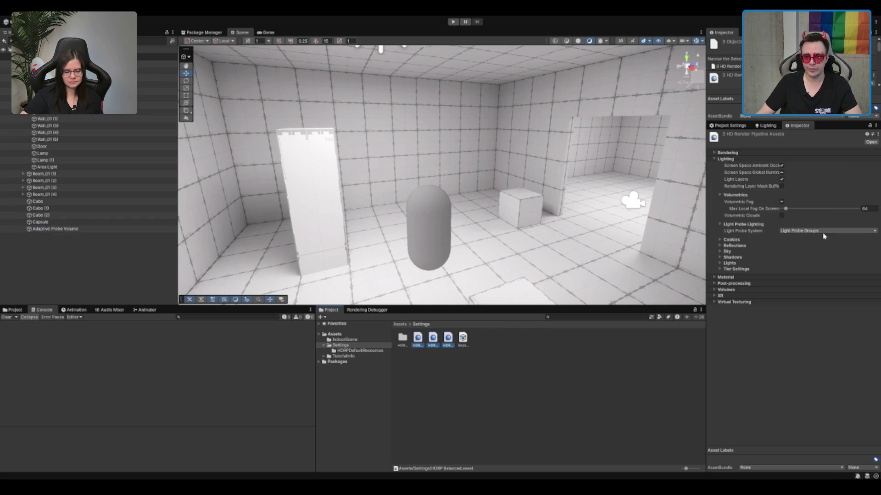
left_click(821, 249)
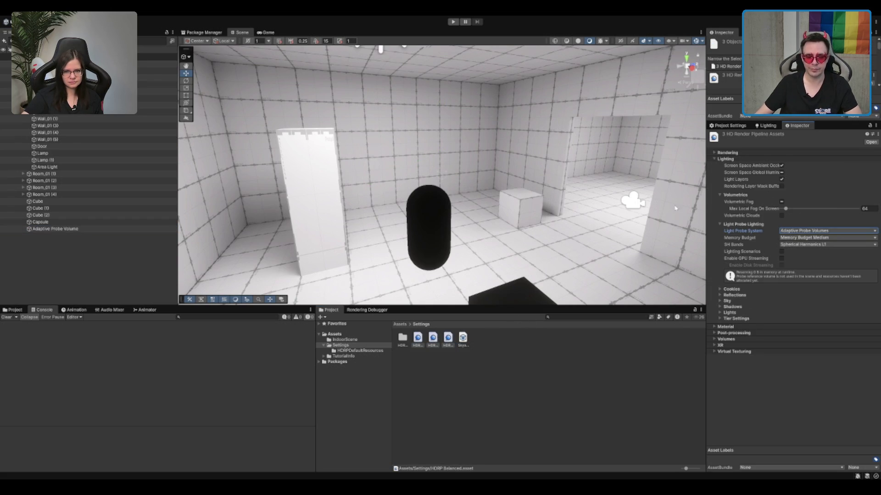
Fit the Adaptive Probe Volume to about 13.5 × 10.68 × 53.5 and bake it.
left_click(92, 228)
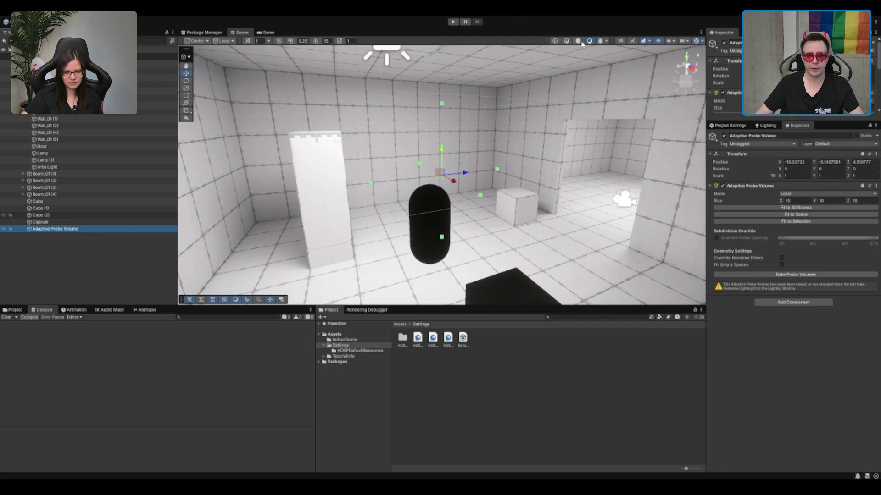
left_click(578, 41)
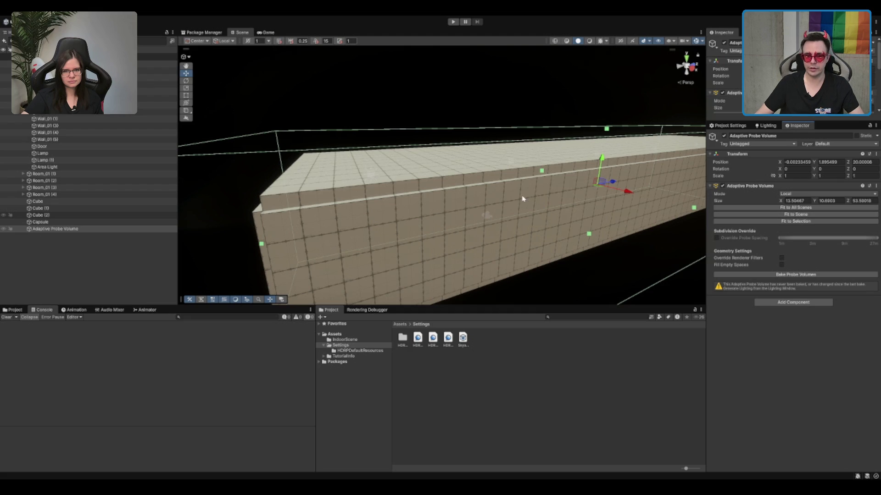
scroll(522, 199, "down", 3)
mouse_move(610, 193)
left_mouse_down()
mouse_move(602, 195)
mouse_move(631, 198)
mouse_move(542, 181)
left_mouse_up()
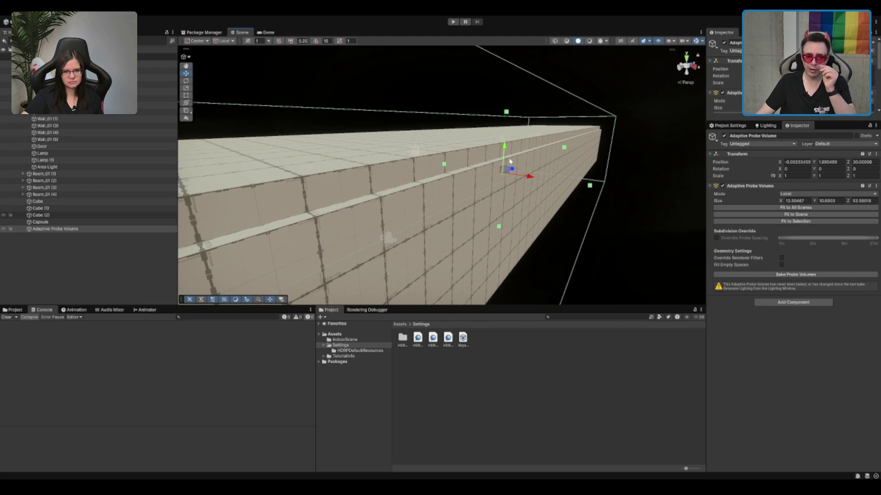
scroll(538, 178, "up", 10)
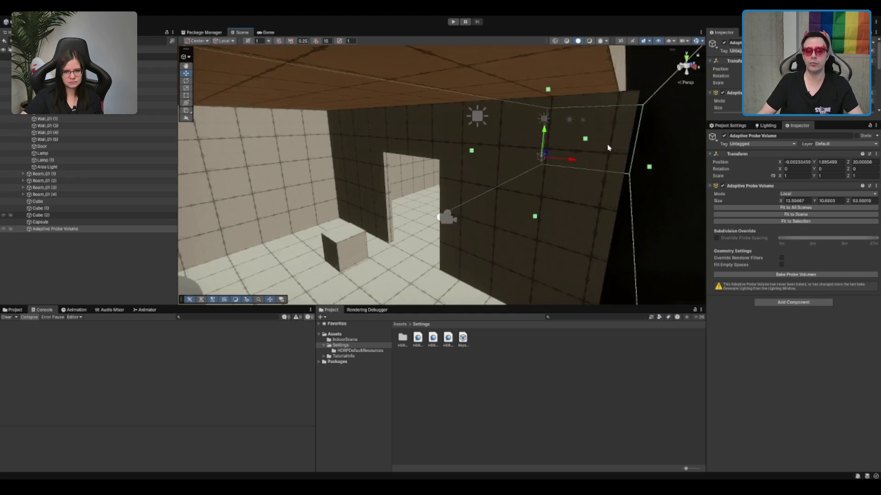
left_click_drag(606, 130, 622, 142)
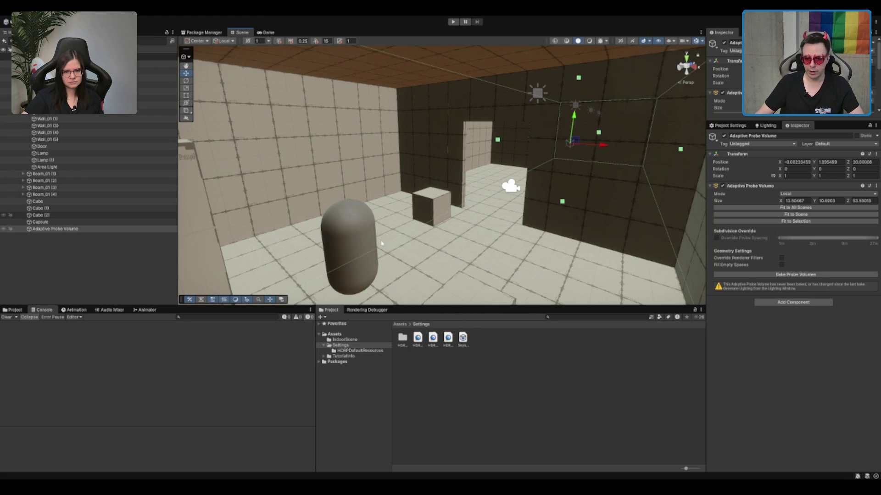
left_click(764, 274)
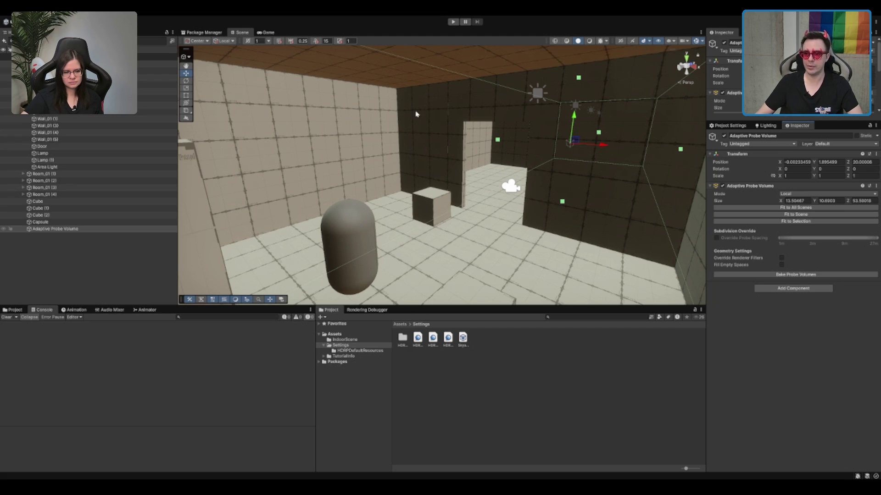
Display the baked probes through probe volume debugging and show the Lighting window's Adaptive Probe Volumes page.
left_click(366, 310)
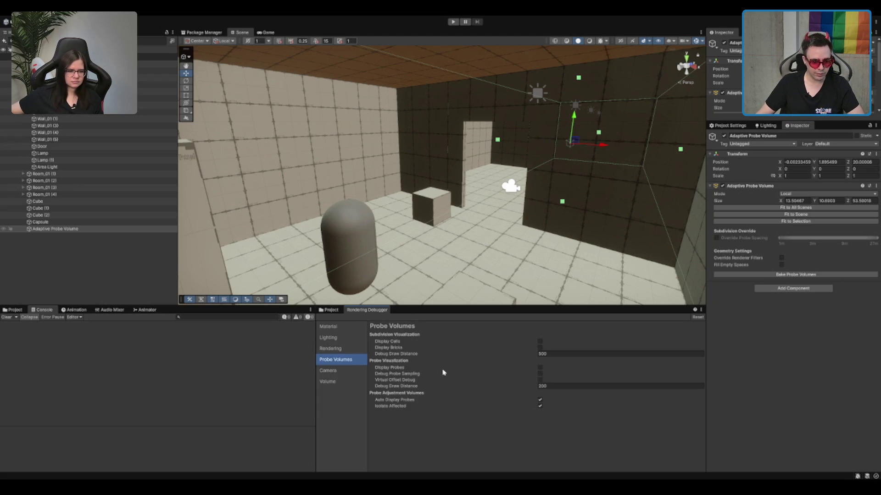
left_click(540, 368)
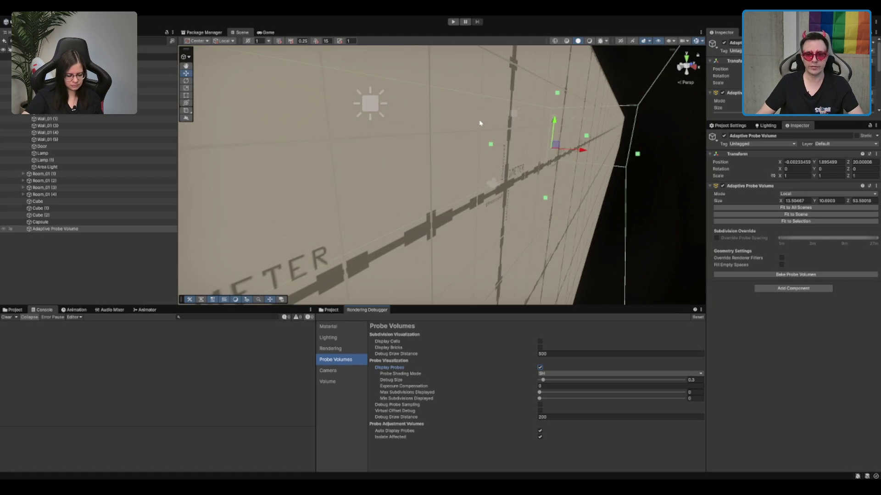
left_click_drag(530, 102, 488, 99)
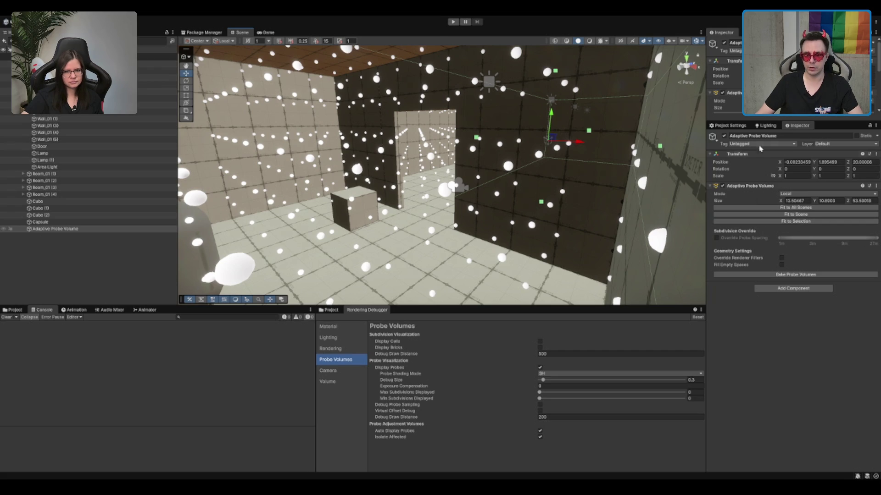
left_click(767, 126)
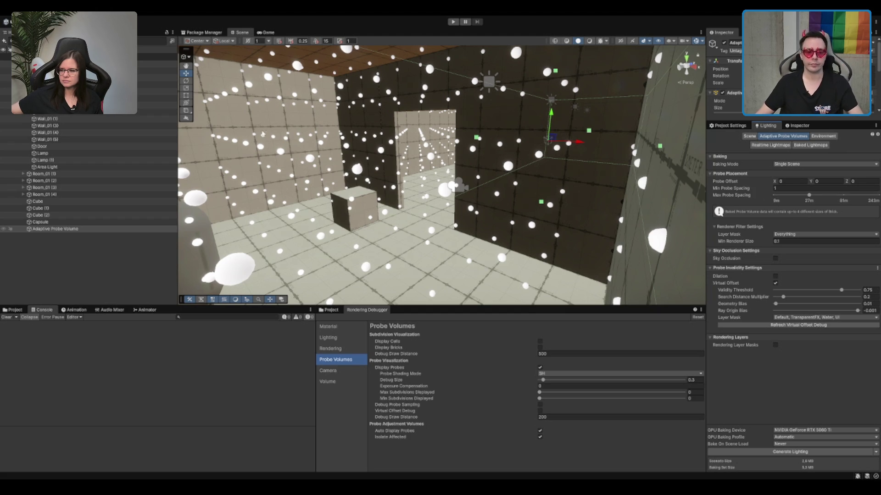
Rebake the probe volume lighting with Generate Lighting, Virtual Offset enabled.
scroll(437, 159, "up", 5)
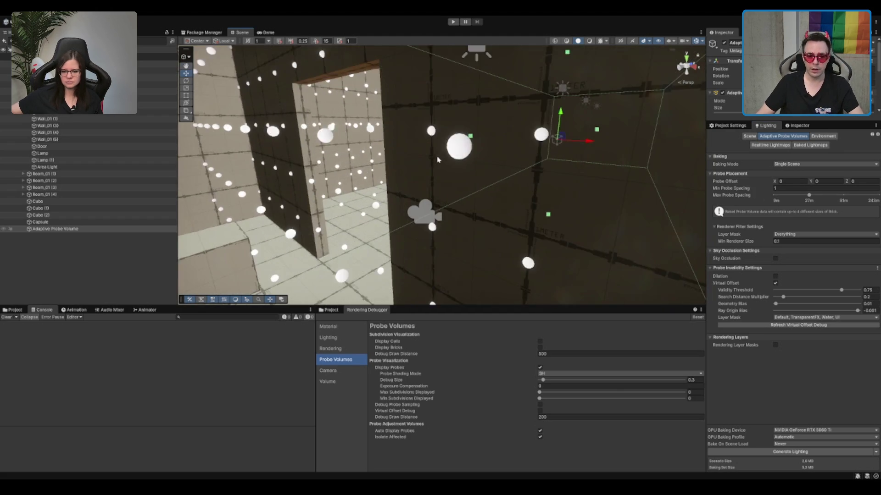
scroll(437, 159, "up", 10)
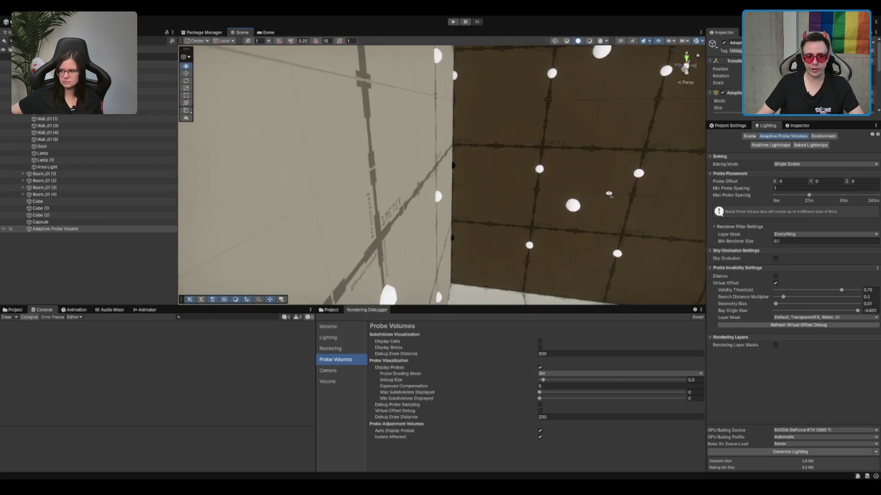
mouse_move(464, 185)
left_mouse_down()
mouse_move(419, 197)
mouse_move(446, 191)
mouse_move(462, 173)
mouse_move(451, 172)
mouse_move(476, 178)
mouse_move(470, 151)
mouse_move(530, 149)
mouse_move(532, 140)
mouse_move(478, 149)
left_mouse_up()
left_click(788, 452)
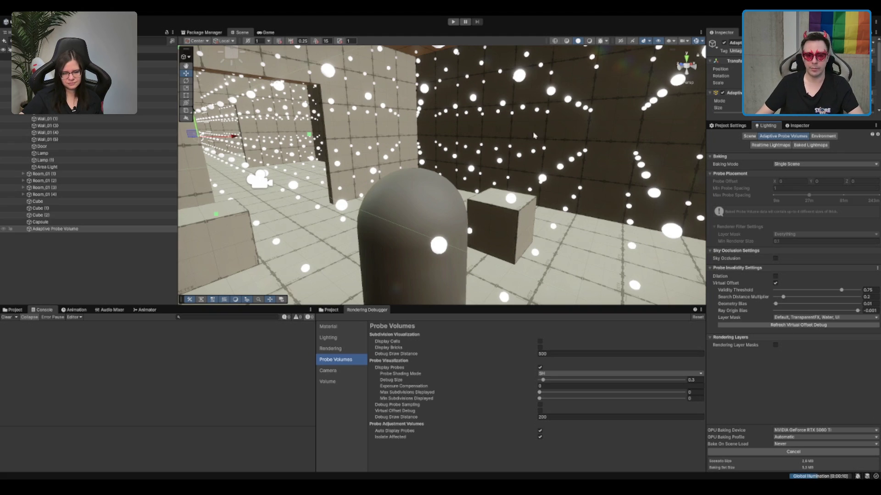
Inspect the probes along the dark wall by selecting the wall, then the Capsule.
scroll(550, 135, "up", 3)
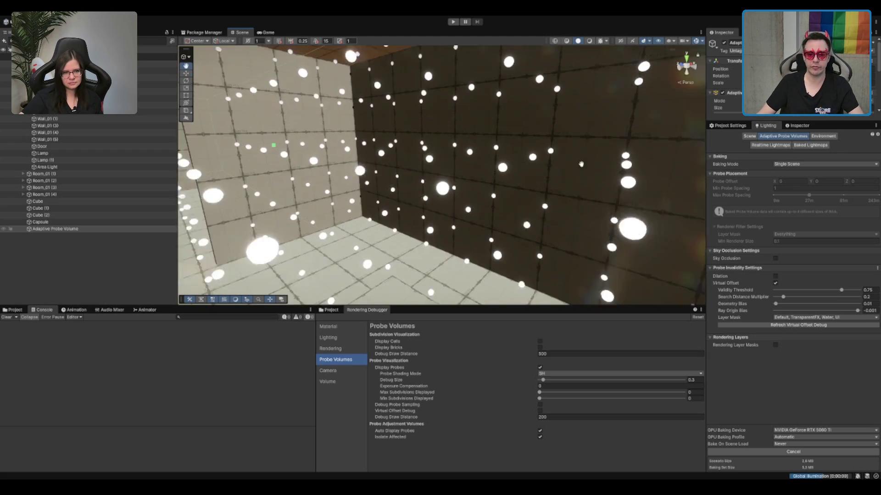
left_click(668, 144)
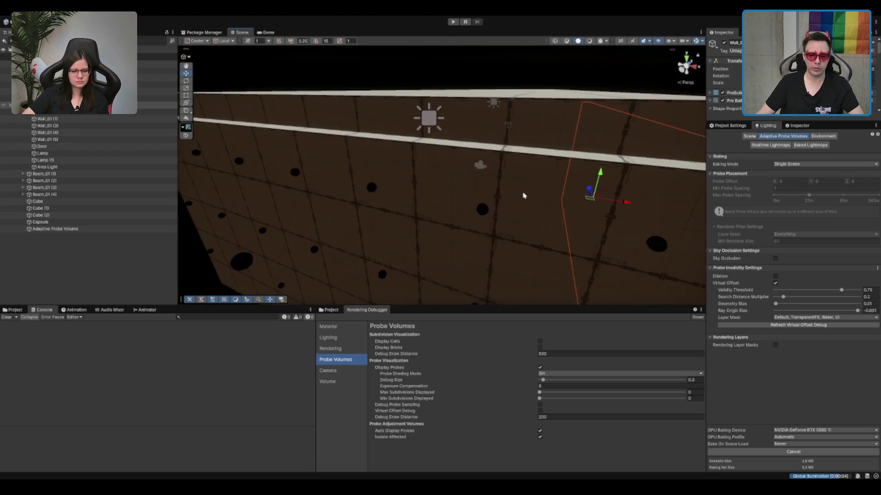
left_click_drag(526, 161, 519, 175)
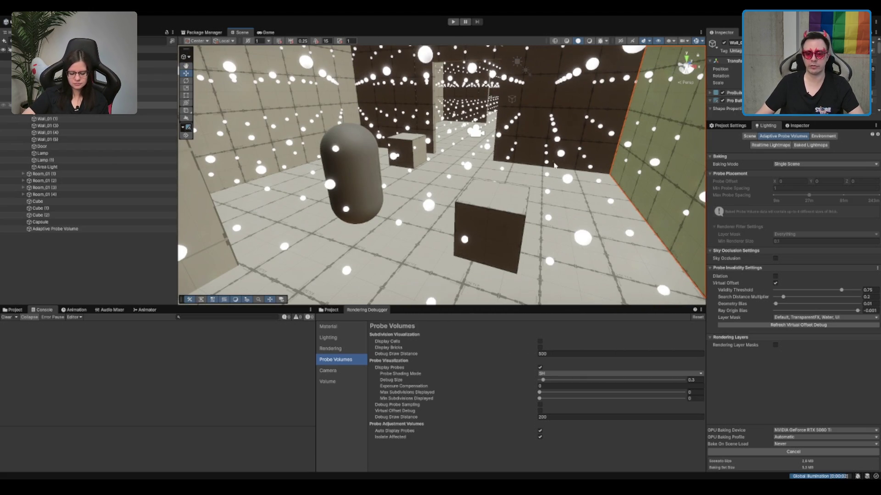
left_click(368, 153)
mouse_move(405, 183)
left_mouse_down()
mouse_move(447, 225)
mouse_move(427, 233)
mouse_move(405, 175)
mouse_move(391, 168)
left_mouse_up()
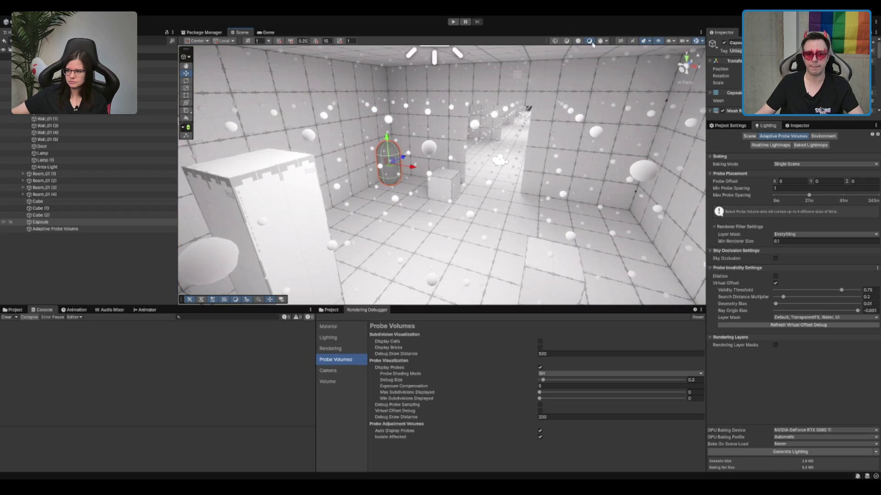
Move the capsule toward the right wall and beside the pillar, framing it with F.
scroll(461, 130, "up", 2)
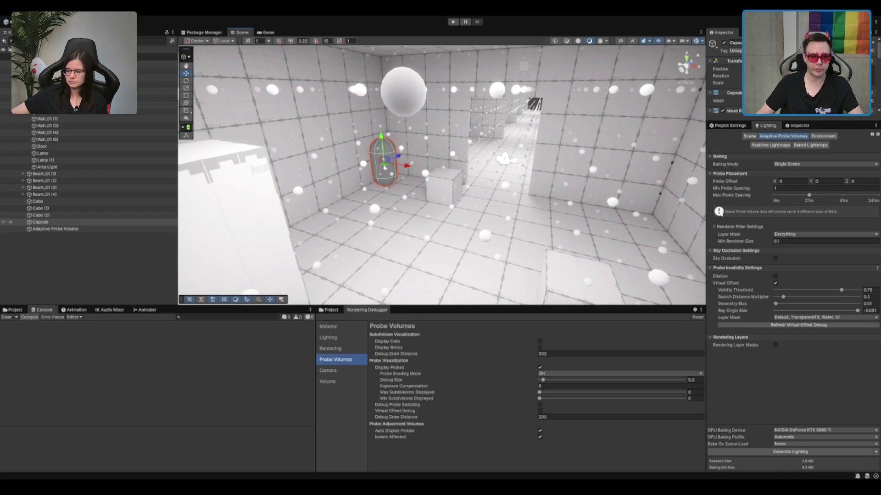
mouse_move(385, 168)
left_mouse_down()
mouse_move(421, 219)
mouse_move(510, 242)
mouse_move(541, 208)
mouse_move(580, 195)
mouse_move(635, 195)
mouse_move(525, 210)
mouse_move(420, 176)
mouse_move(391, 206)
left_mouse_up()
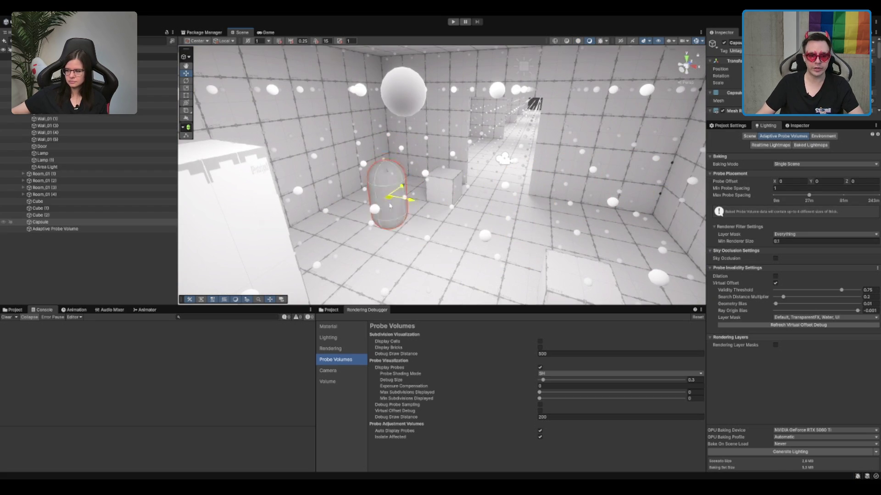
key("f")
mouse_move(536, 168)
left_mouse_down()
mouse_move(316, 188)
mouse_move(350, 250)
mouse_move(301, 187)
mouse_move(247, 150)
mouse_move(265, 161)
mouse_move(281, 153)
mouse_move(255, 167)
mouse_move(400, 168)
mouse_move(502, 205)
mouse_move(348, 241)
mouse_move(338, 191)
mouse_move(417, 175)
mouse_move(469, 201)
mouse_move(574, 214)
mouse_move(622, 204)
mouse_move(230, 181)
mouse_move(552, 177)
left_mouse_up()
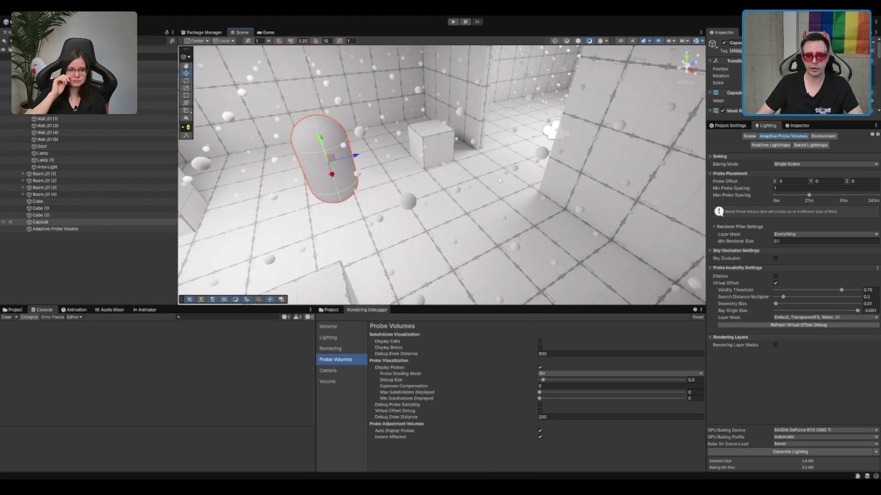
left_click_drag(499, 180, 500, 145)
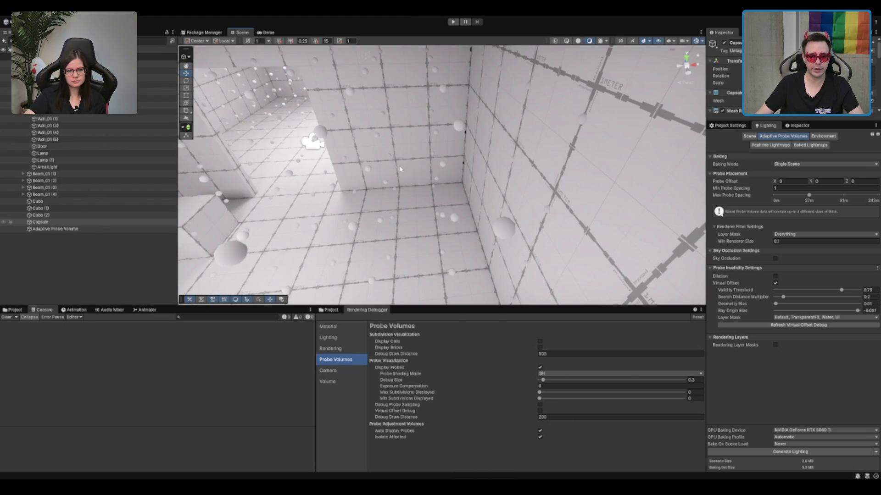
left_click_drag(399, 169, 657, 163)
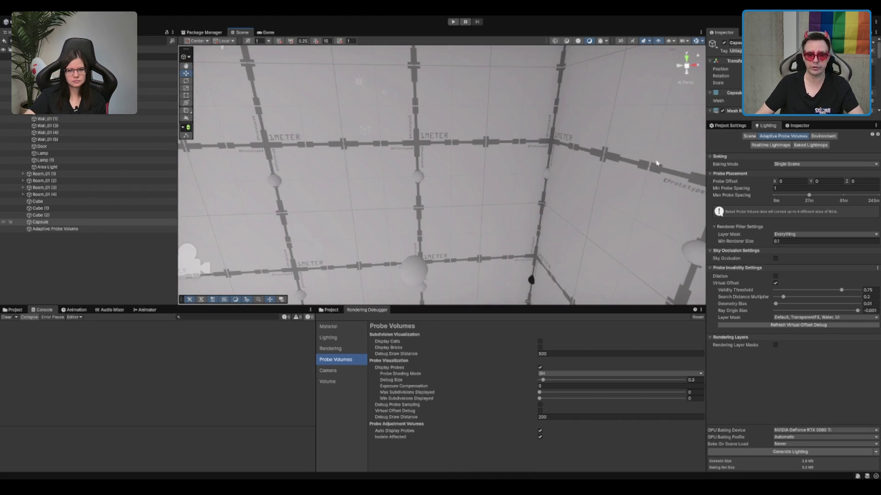
mouse_move(587, 168)
left_mouse_down()
mouse_move(552, 167)
mouse_move(581, 166)
mouse_move(518, 194)
mouse_move(452, 204)
mouse_move(404, 229)
left_mouse_up()
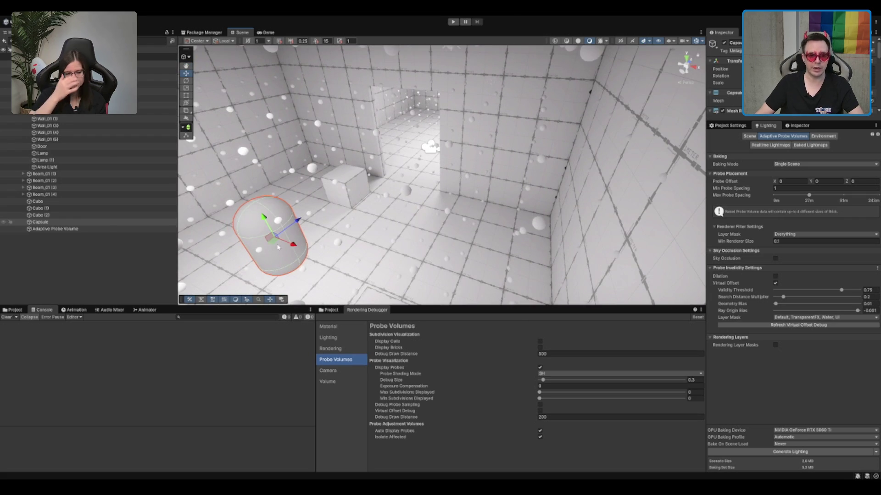
Reselect the capsule and move it beside the two boxes, framing it again.
left_click(399, 232)
left_click(270, 234)
mouse_move(270, 234)
left_mouse_down()
mouse_move(536, 218)
mouse_move(570, 181)
mouse_move(550, 197)
mouse_move(568, 181)
mouse_move(563, 193)
left_mouse_up()
key("f")
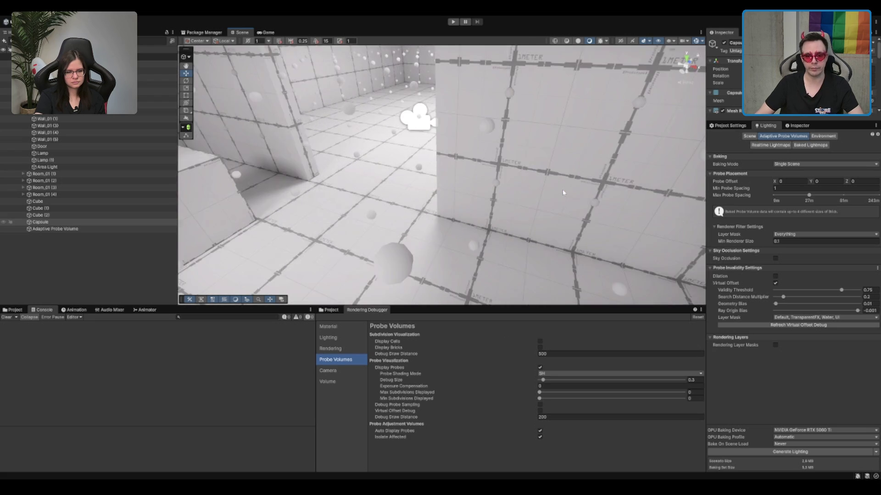
mouse_move(567, 241)
left_mouse_down()
mouse_move(365, 165)
mouse_move(491, 115)
mouse_move(501, 134)
mouse_move(460, 161)
mouse_move(566, 151)
left_mouse_up()
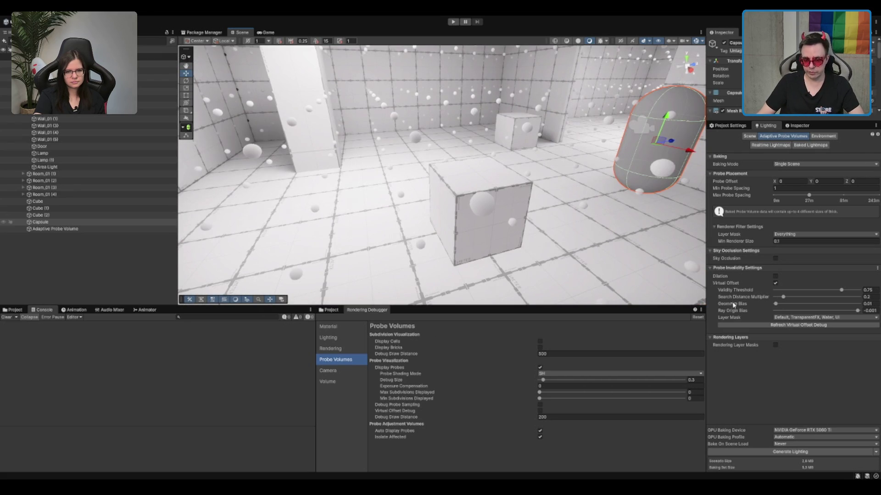
Toggle Rendering Layer Masks on and off, then select HDRP High Fidelity in Assets/Settings.
left_click(775, 345)
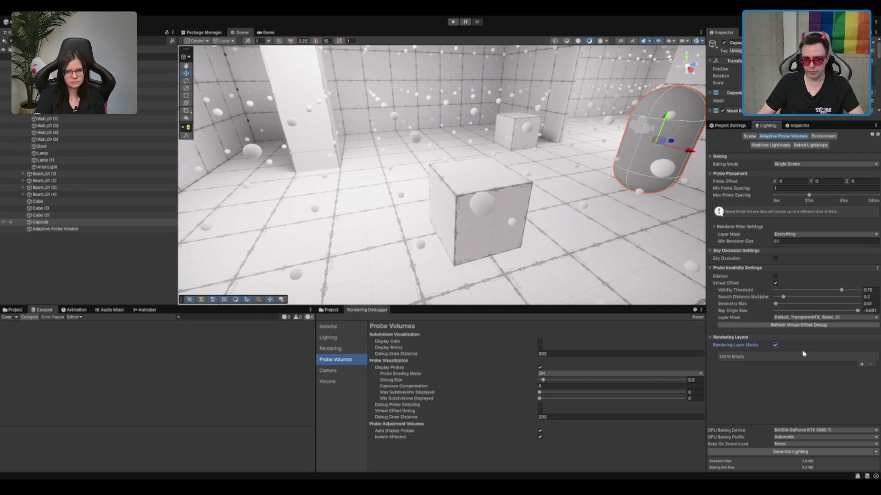
left_click(776, 346)
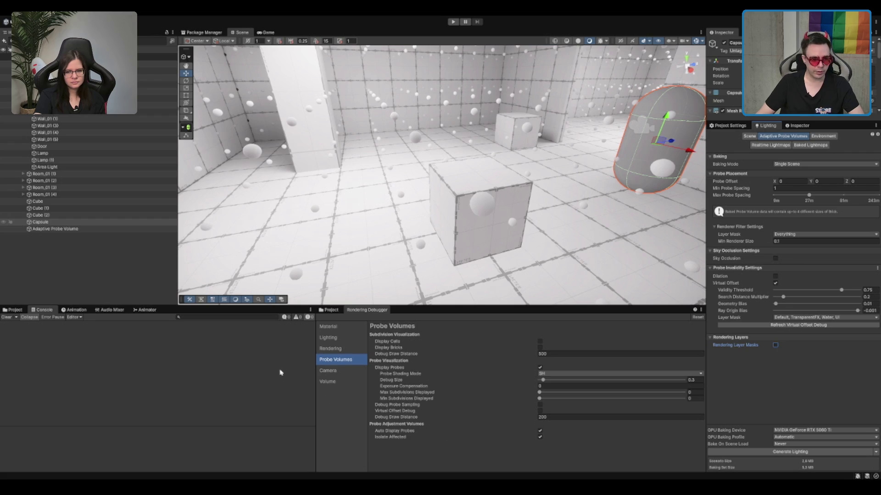
left_click(329, 310)
left_click(433, 340)
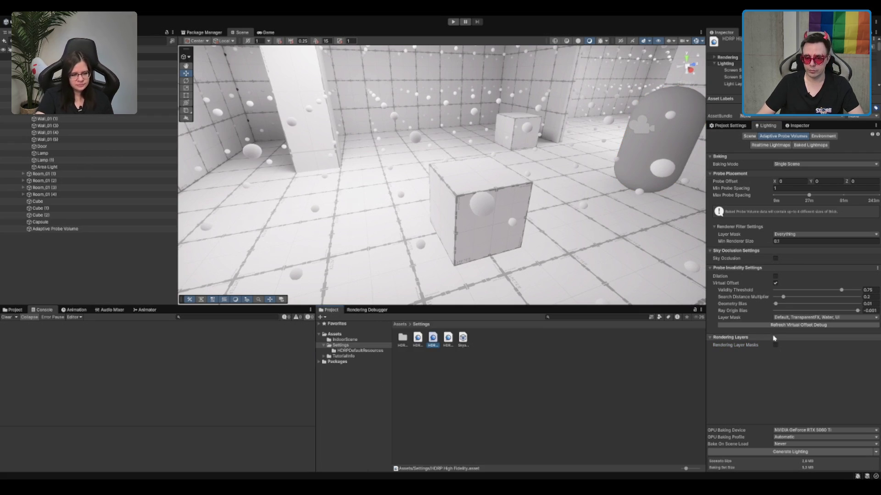
Enable Lighting Scenarios on the HDRP High Fidelity asset and return to the Adaptive Probe Volumes settings.
left_click(797, 125)
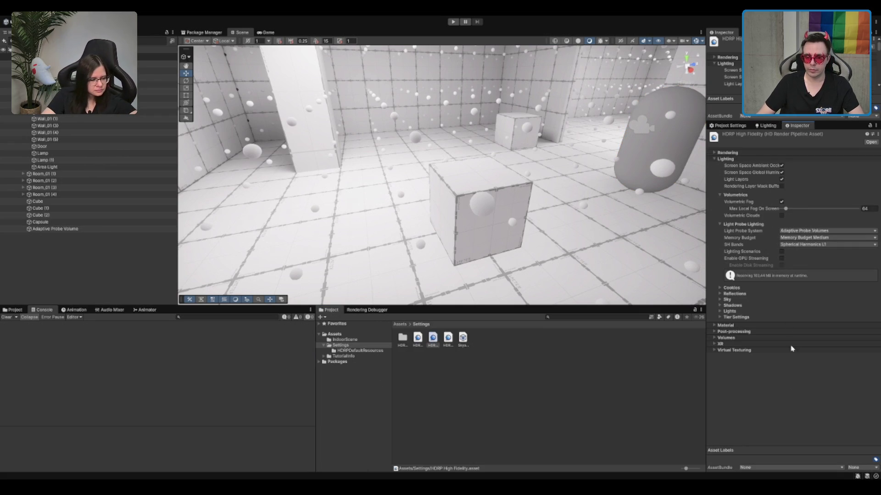
left_click(781, 251)
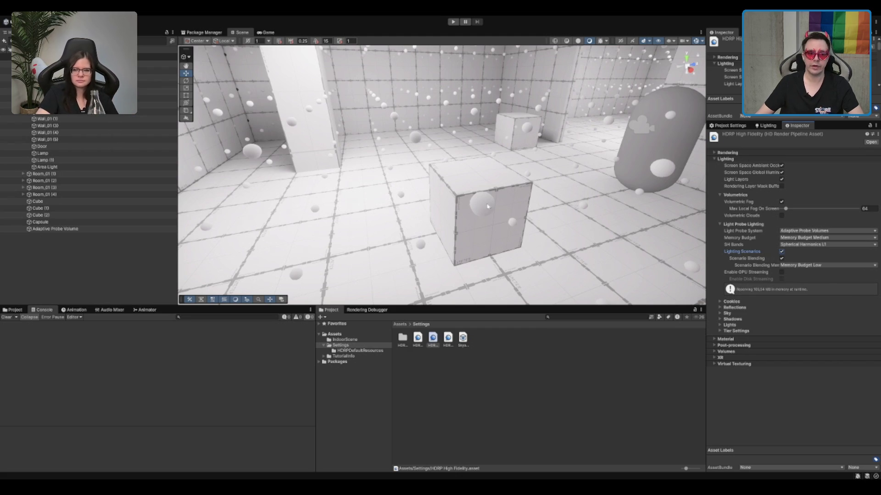
left_click_drag(413, 174, 386, 177)
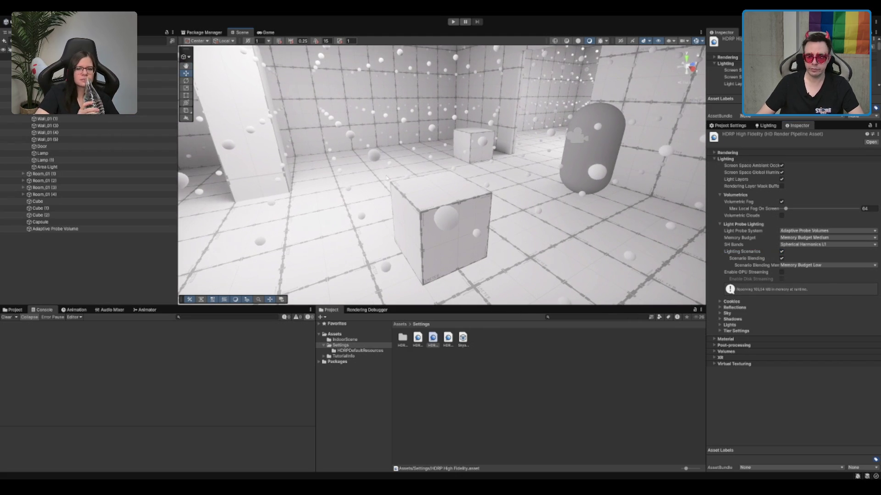
left_click(762, 126)
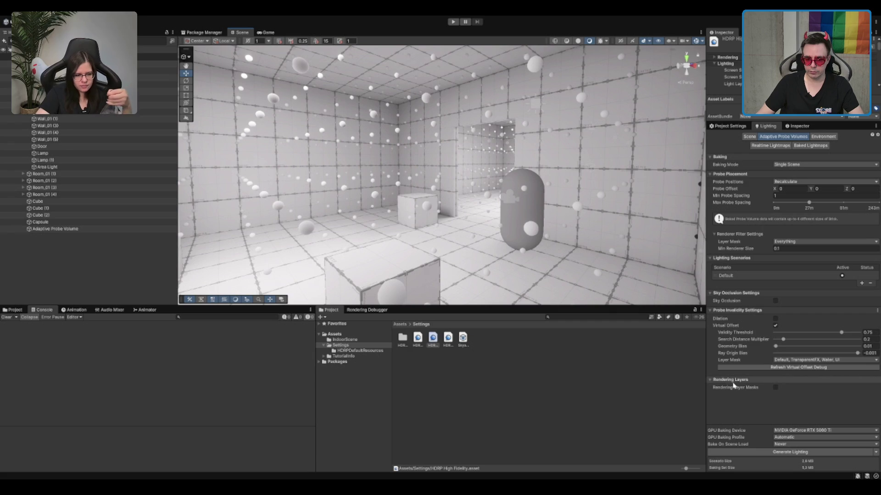
Rename the Default lighting scenario to AllLightsOn.
double_click(737, 276)
type("All")
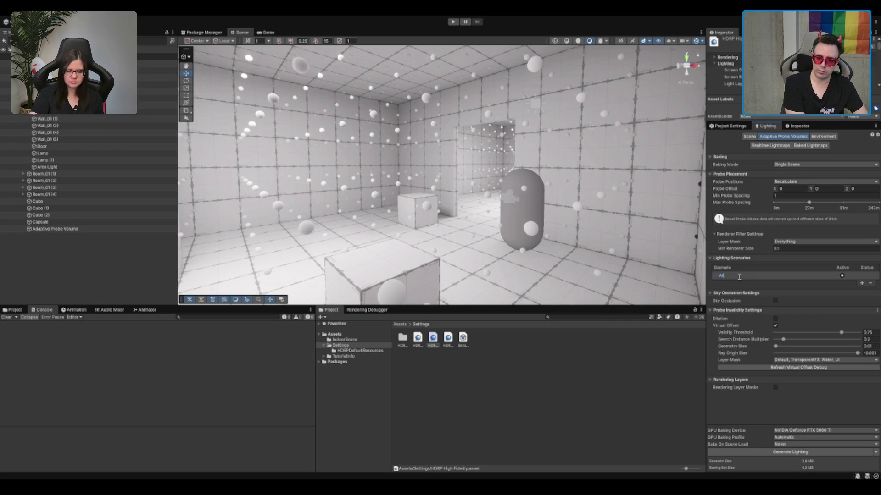
type("LightsOn")
key("Return")
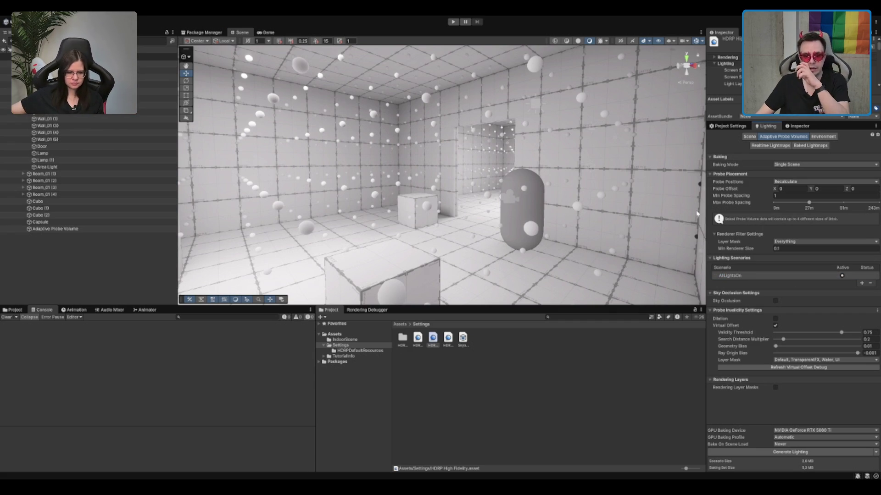
Add a second lighting scenario and name it NotAllLightsOn.
left_click(861, 284)
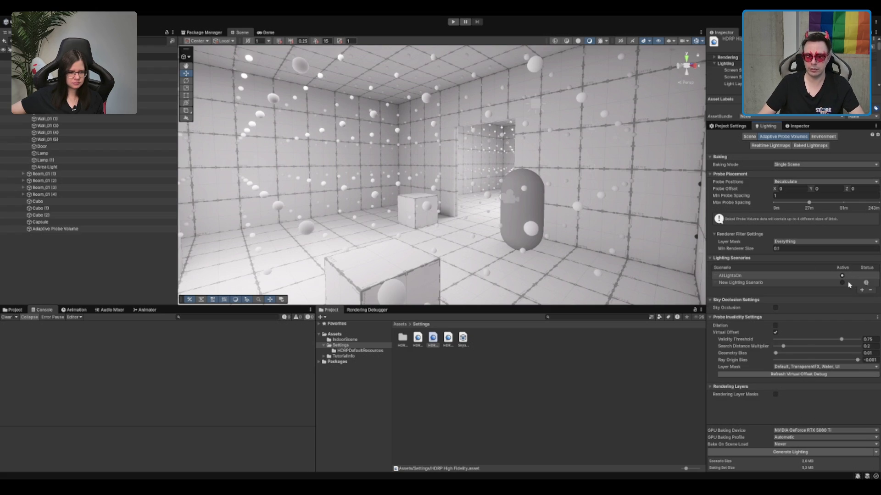
double_click(756, 283)
type("NoL")
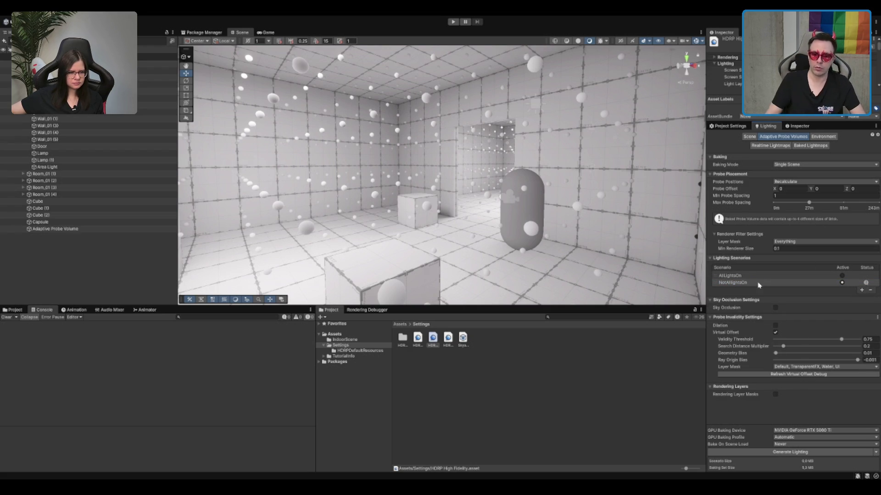
mouse_move(667, 259)
left_mouse_down()
mouse_move(562, 115)
mouse_move(460, 92)
mouse_move(482, 91)
left_mouse_up()
Make NotAllLightsOn the active scenario and generate its probe lighting.
left_click(460, 92)
left_click(733, 282)
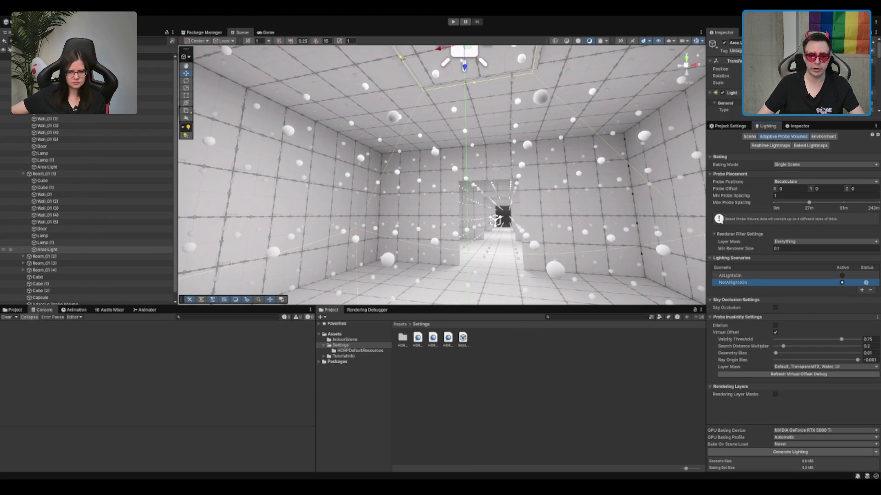
left_click_drag(441, 193, 422, 241)
scroll(422, 241, "up", 2)
key("w")
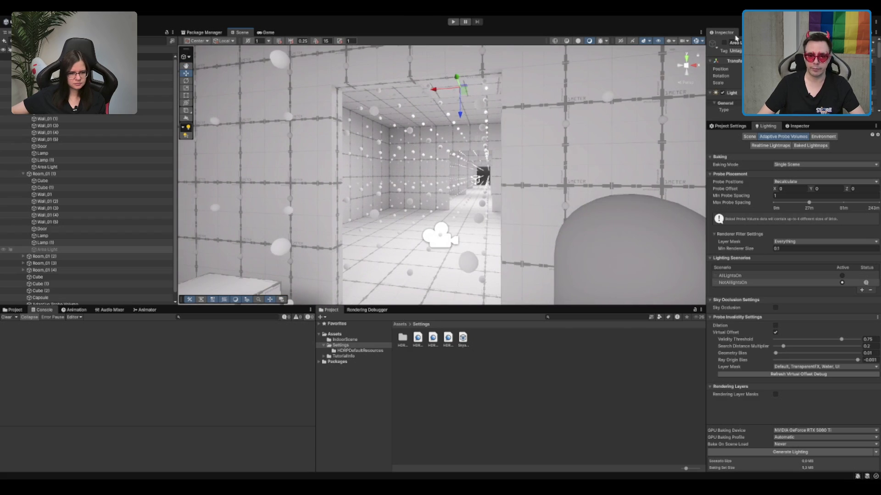
left_click(775, 130)
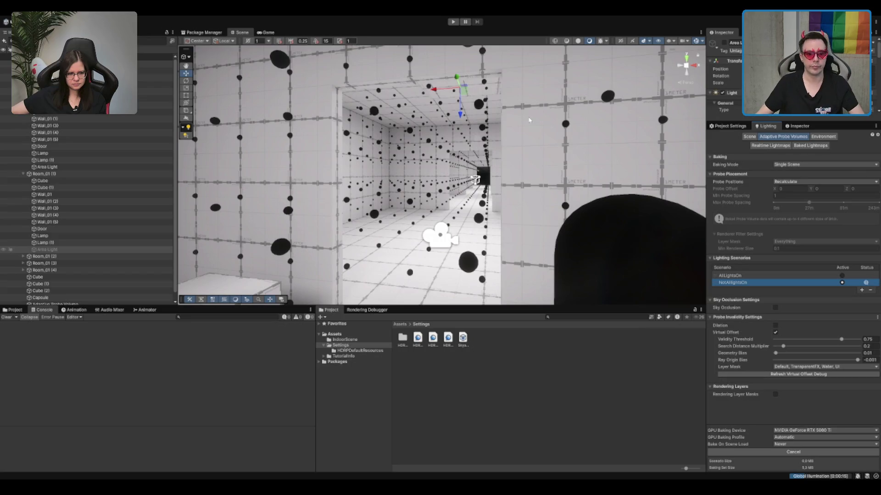
Look over the darkened room in the Scene view while the NotAllLightsOn bake finishes.
key("s")
left_click_drag(578, 65, 554, 135)
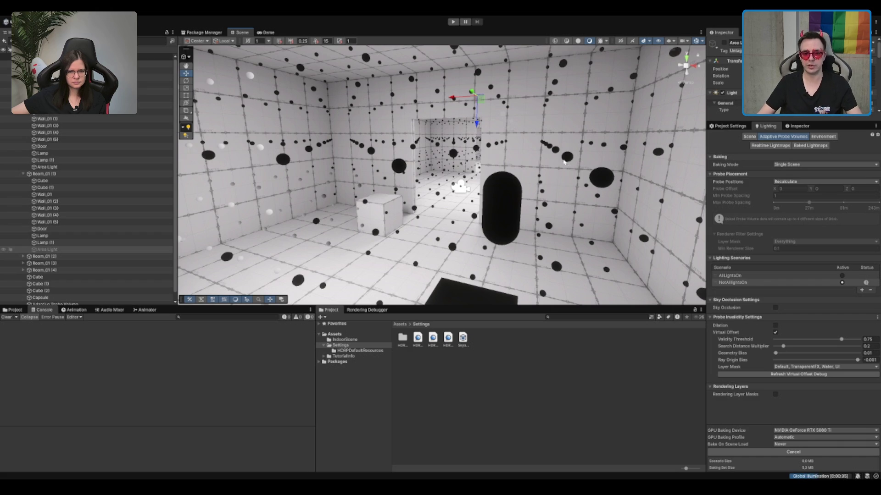
scroll(527, 154, "up", 5)
scroll(523, 139, "up", 3)
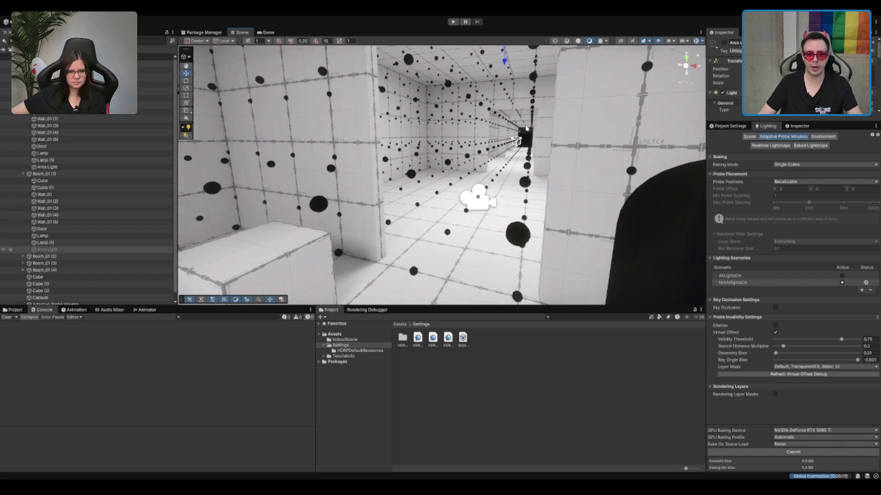
scroll(524, 133, "up", 3)
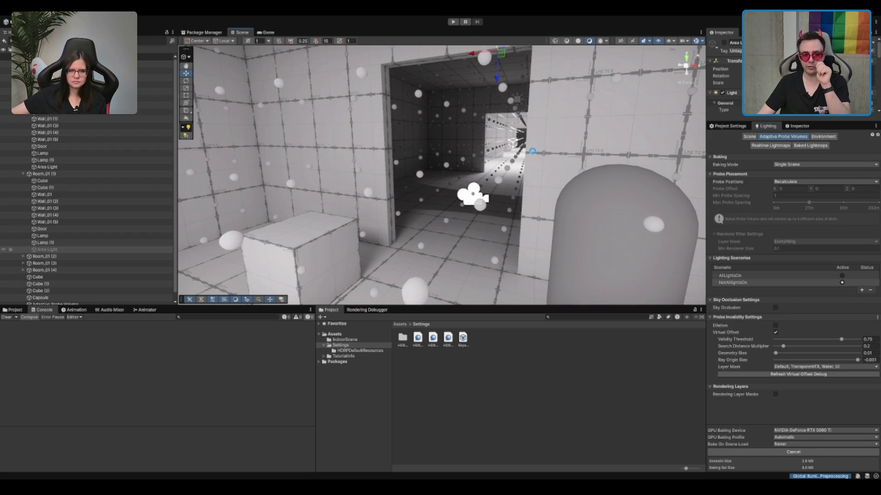
scroll(532, 151, "down", 8)
scroll(487, 157, "down", 5)
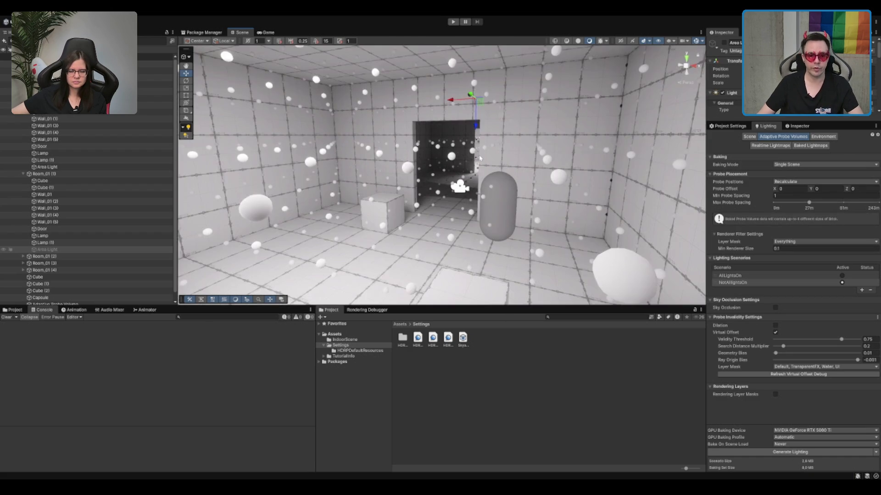
scroll(513, 147, "up", 15)
scroll(503, 156, "down", 5)
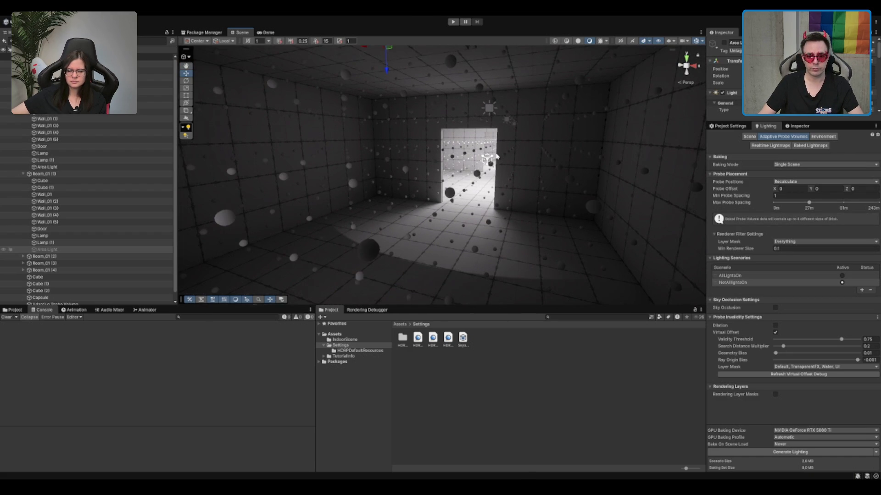
Flip between the AllLightsOn and NotAllLightsOn scenarios to compare the doorway probes.
left_click(818, 276)
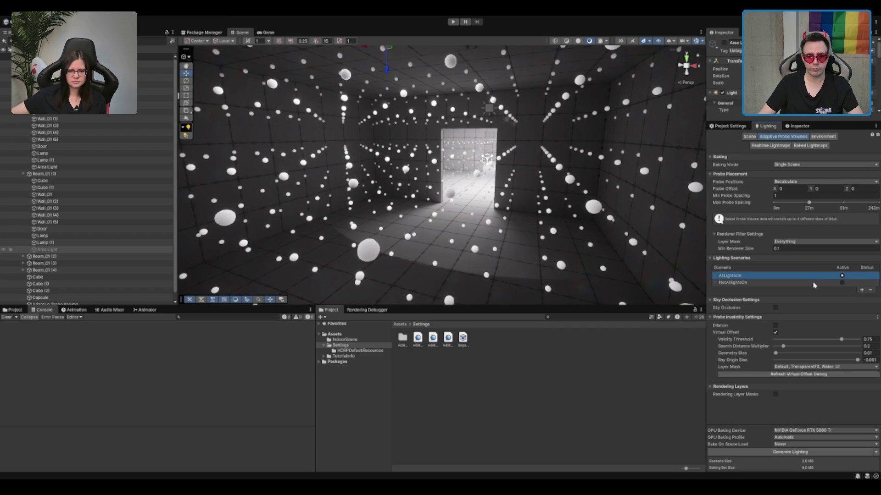
left_click(815, 283)
left_click(820, 276)
left_click(817, 283)
scroll(370, 203, "up", 5)
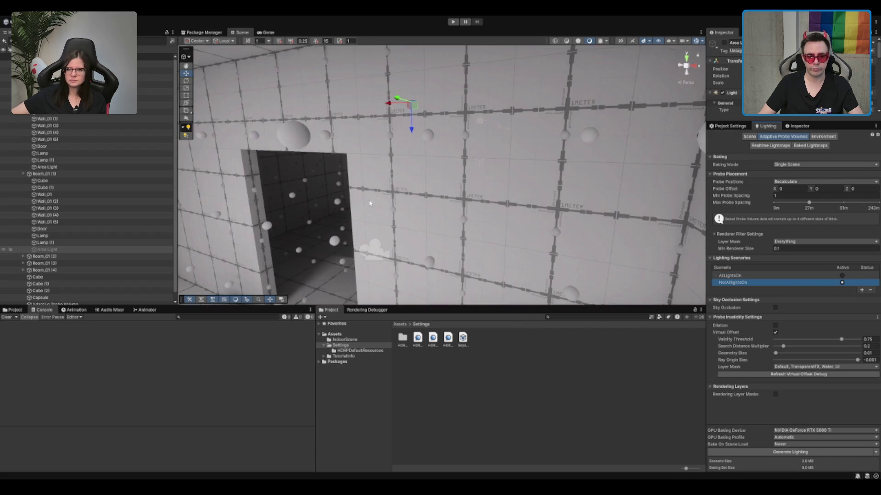
scroll(370, 203, "down", 5)
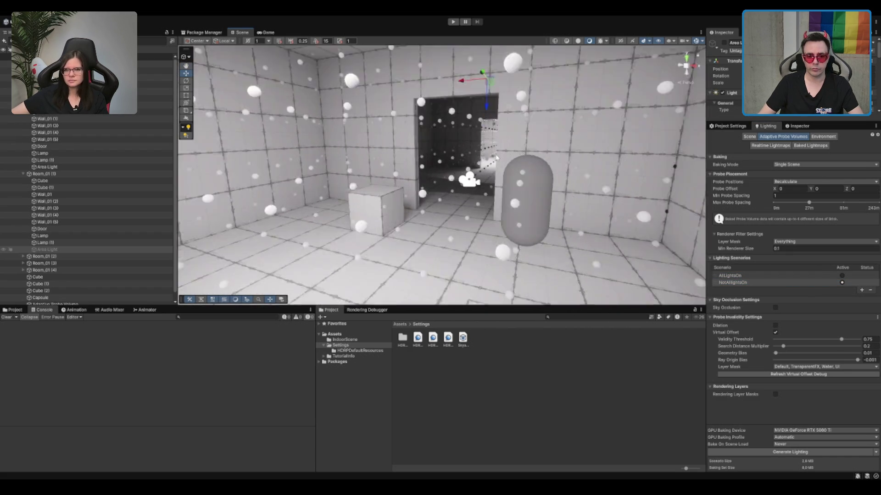
scroll(496, 157, "up", 5)
scroll(496, 157, "down", 5)
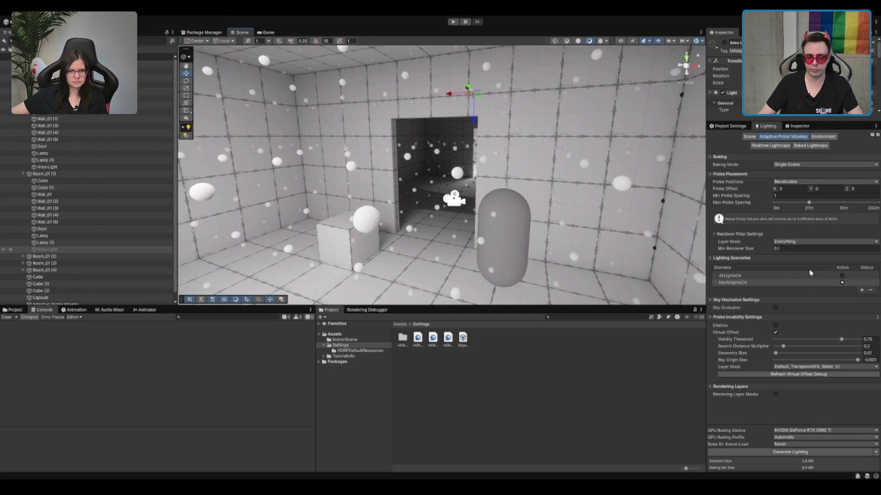
left_click(789, 276)
left_click(768, 283)
left_click(777, 276)
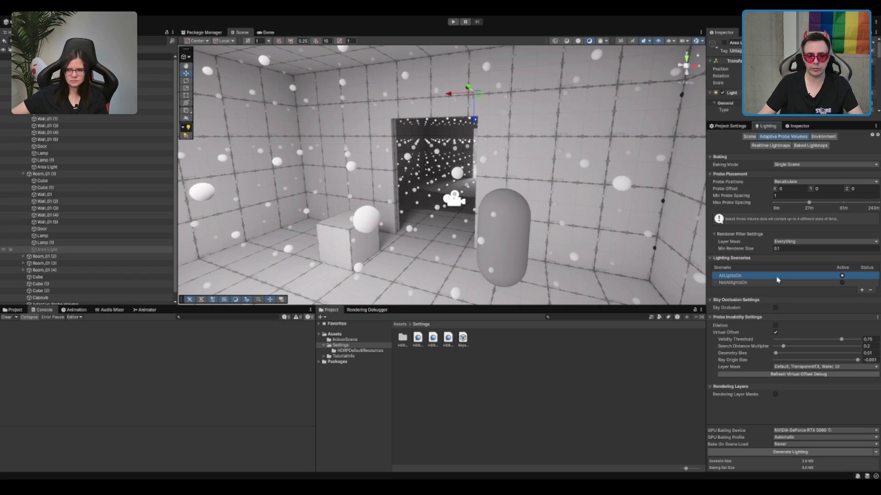
scroll(489, 174, "up", 5)
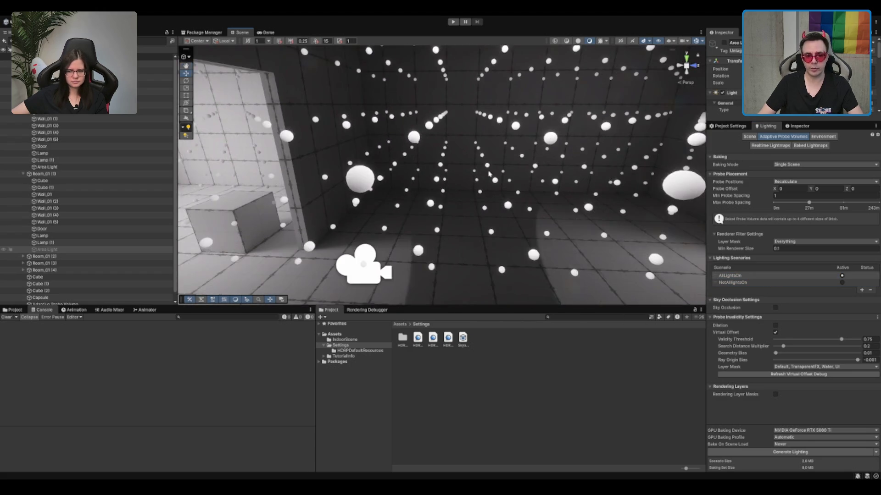
scroll(489, 173, "down", 5)
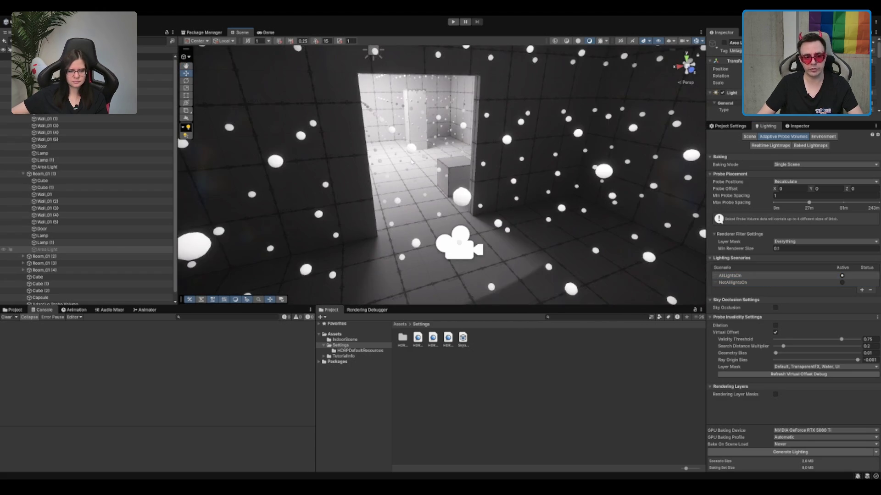
Select the Capsule and toggle the scenarios again to compare its lighting.
left_click(324, 144)
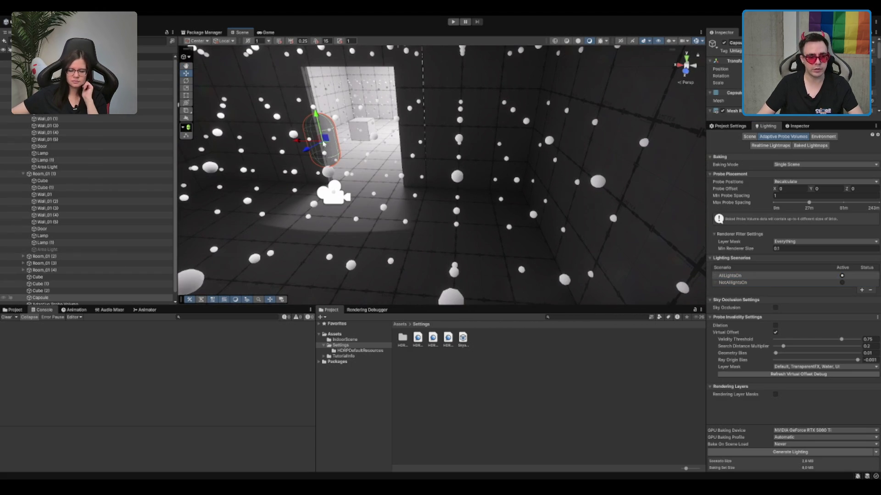
scroll(324, 144, "up", 8)
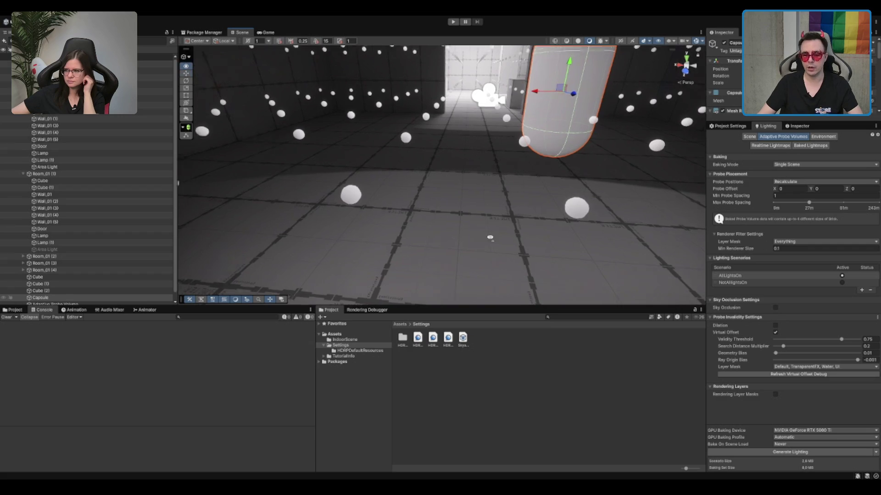
scroll(490, 238, "down", 5)
left_click(774, 275)
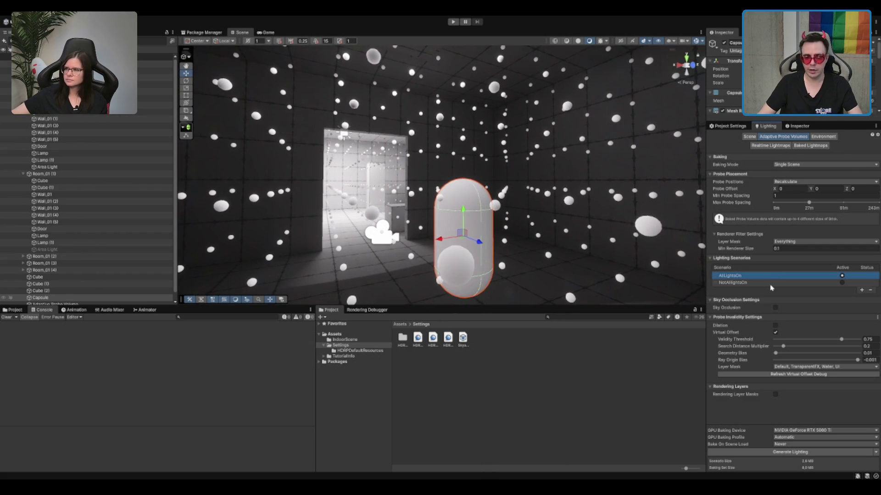
left_click(771, 283)
left_click(789, 276)
left_click(784, 283)
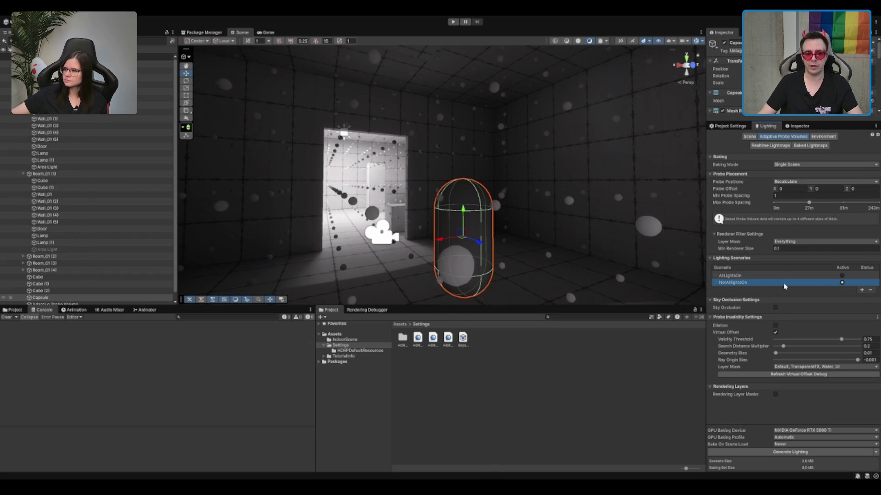
left_click(790, 277)
Nudge the capsule slightly right and closer, then make AllLightsOn active.
left_click_drag(283, 258, 454, 207)
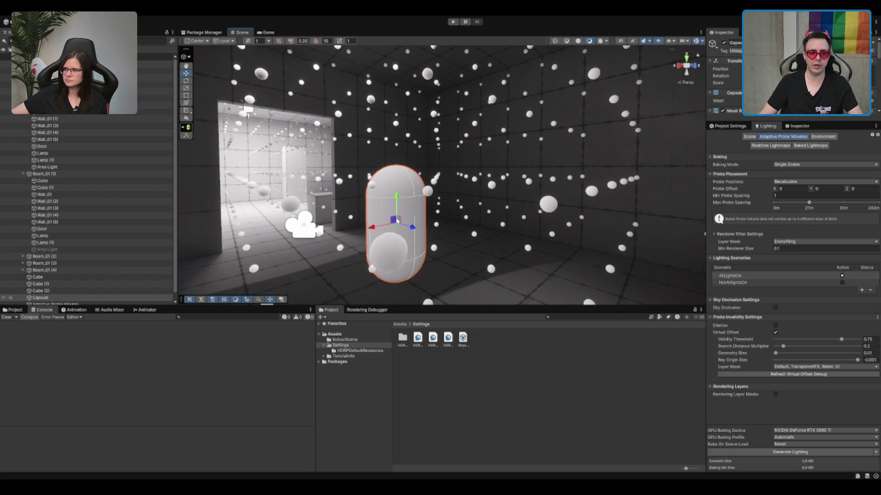
mouse_move(397, 220)
left_mouse_down()
mouse_move(404, 186)
mouse_move(403, 225)
left_mouse_up()
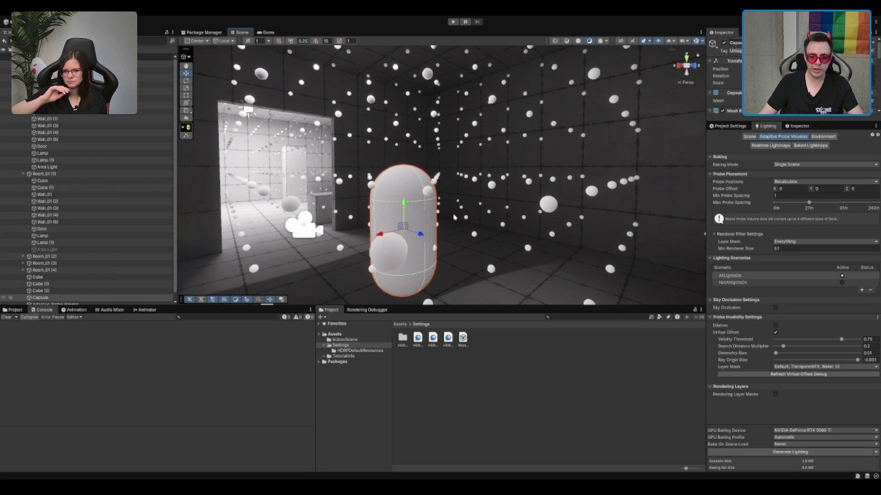
scroll(454, 217, "down", 5)
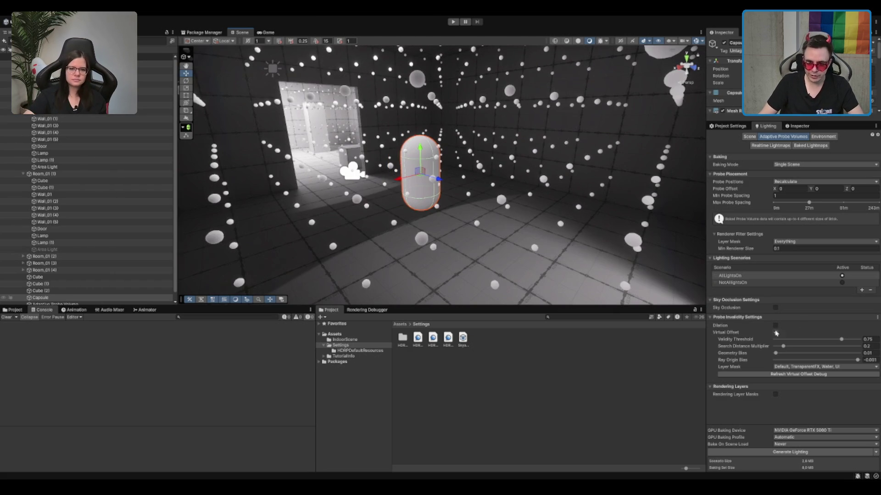
left_click(734, 276)
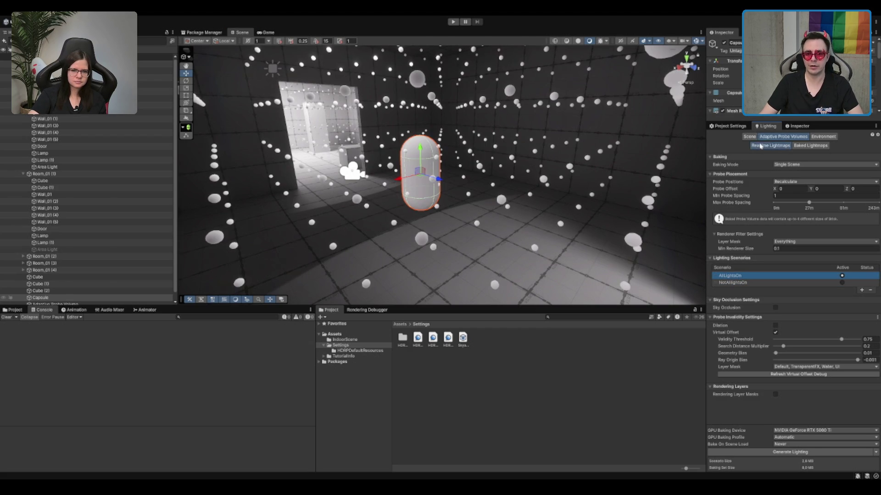
Check Realtime Lightmaps stats, then show the Scene tab's Progressive GPU lightmapper in Shadowmask mode.
left_click(763, 146)
left_click(773, 137)
left_click(770, 146)
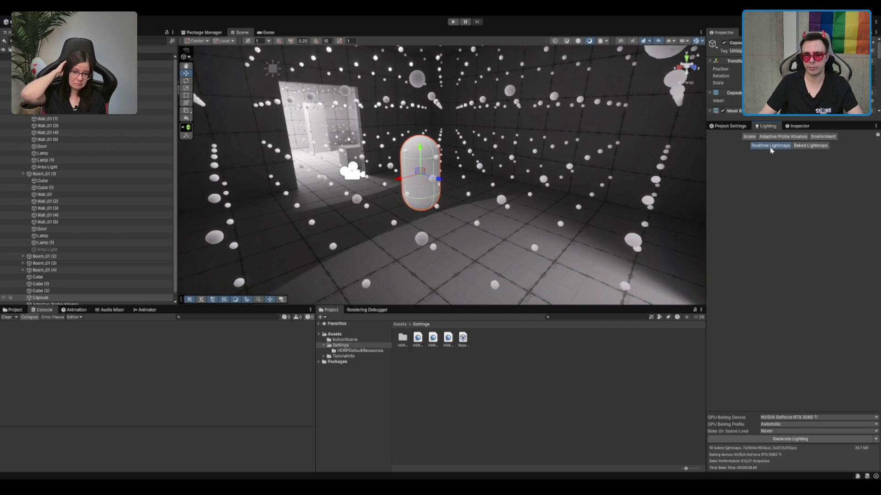
left_click(749, 136)
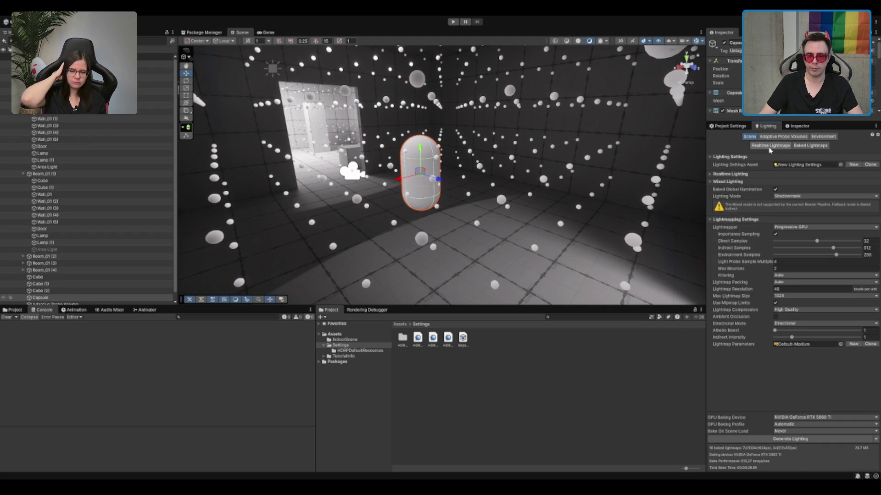
scroll(454, 136, "up", 2)
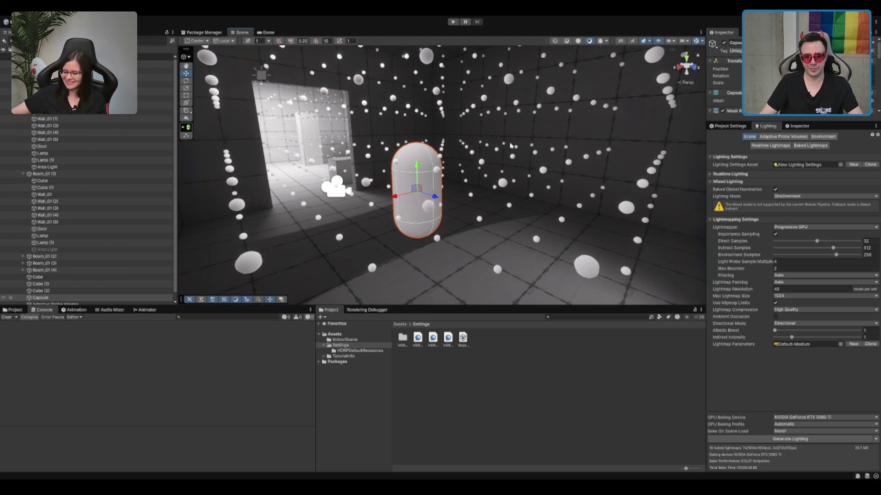
mouse_move(510, 145)
left_mouse_down()
mouse_move(494, 134)
mouse_move(382, 137)
mouse_move(546, 157)
left_mouse_up()
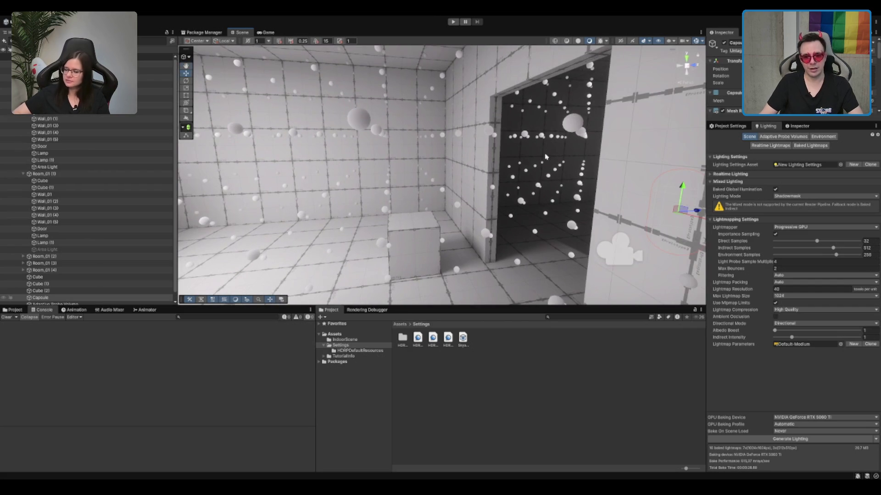
left_click(777, 149)
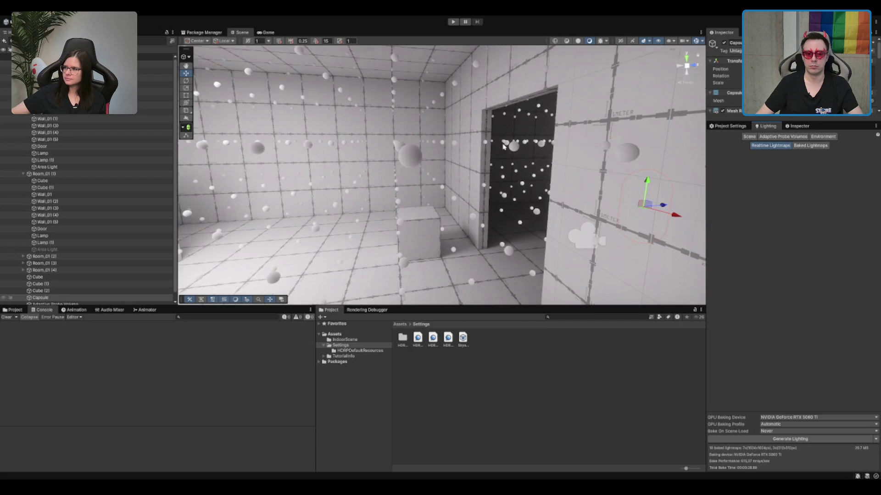
scroll(471, 177, "up", 2)
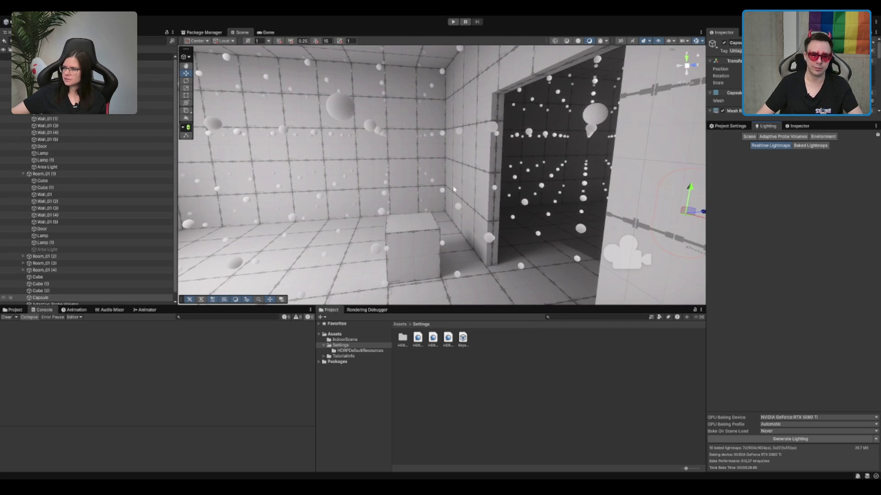
left_click_drag(477, 189, 454, 197)
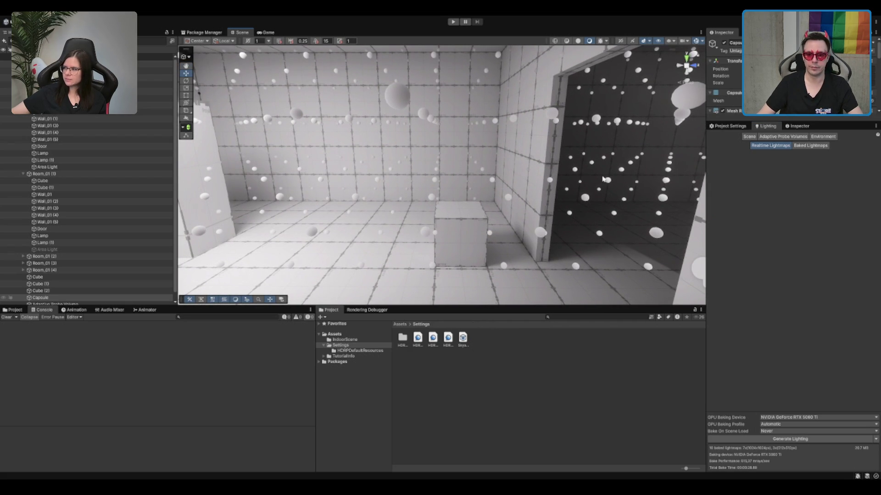
key("f")
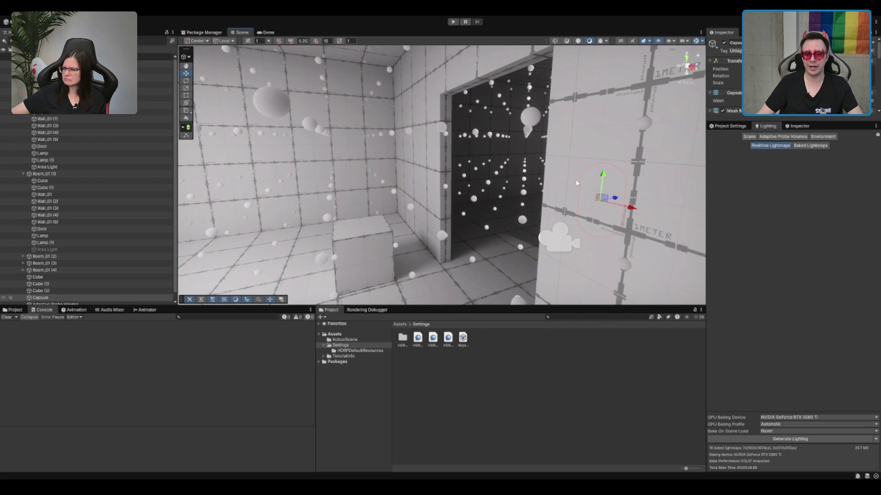
key("f")
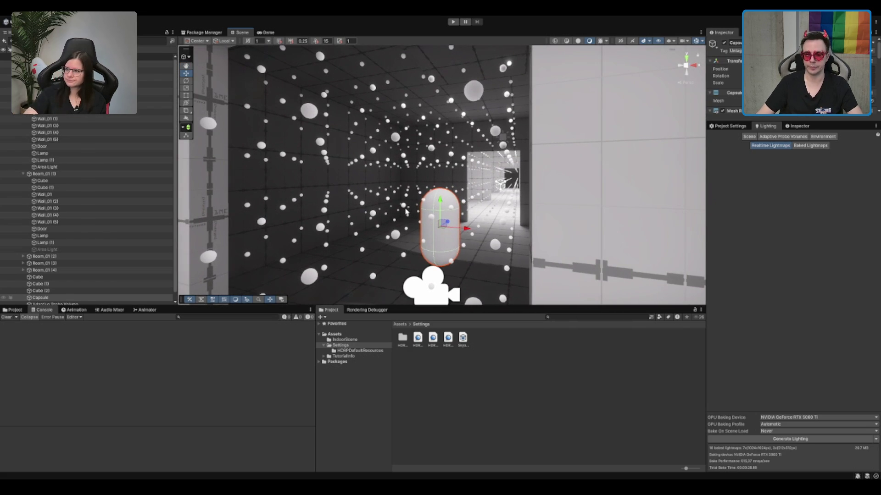
scroll(493, 228, "down", 5)
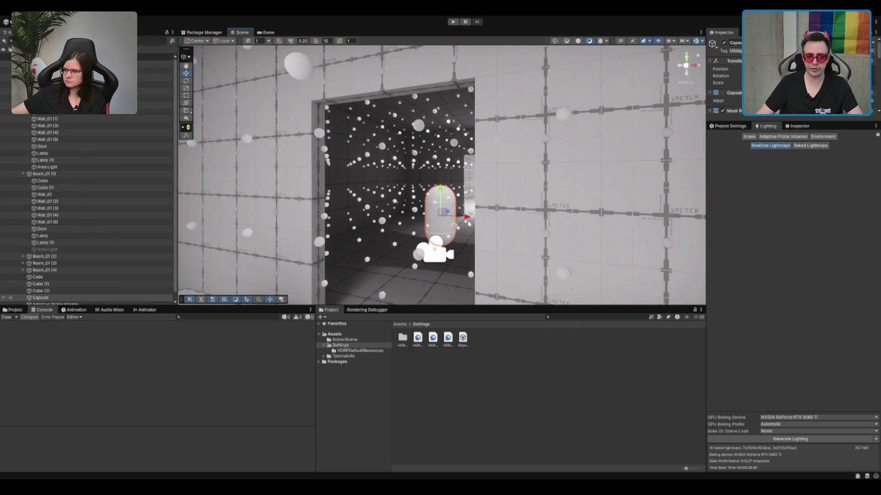
Toggle repeatedly between AllLightsOn and NotAllLightsOn, settling on NotAllLightsOn.
left_click(790, 137)
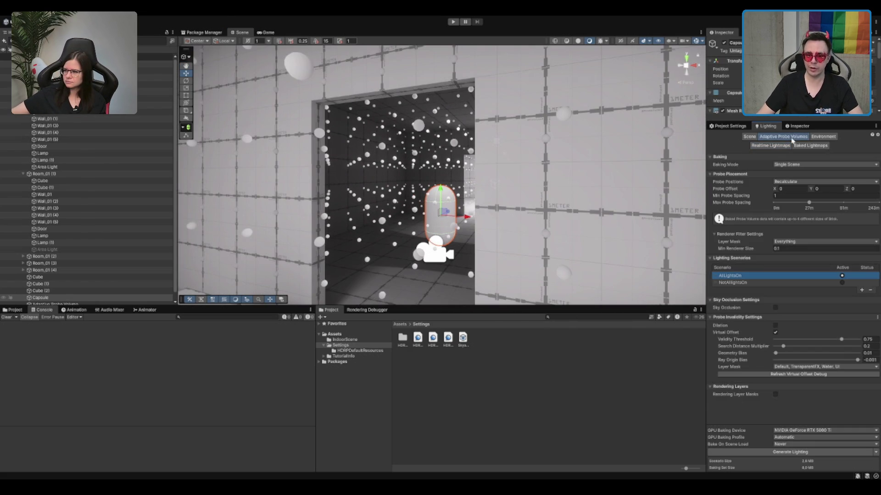
left_click(763, 283)
left_click(767, 277)
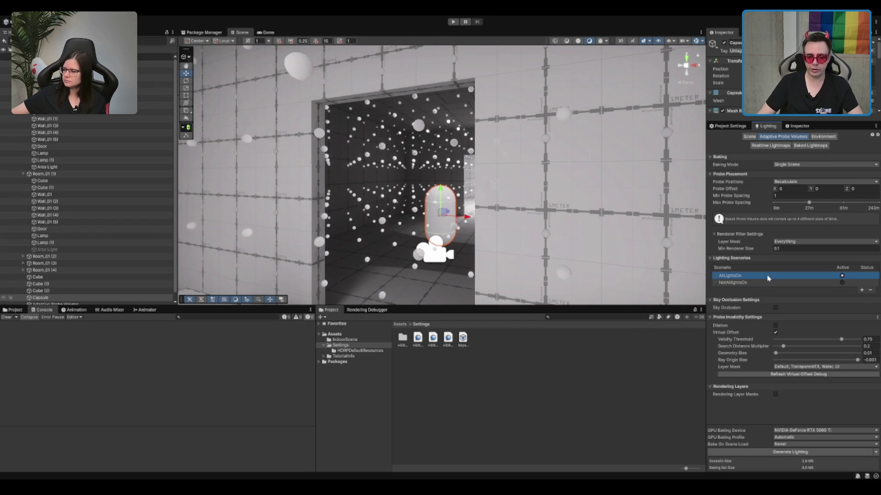
left_click(763, 284)
left_click(766, 276)
left_click(767, 283)
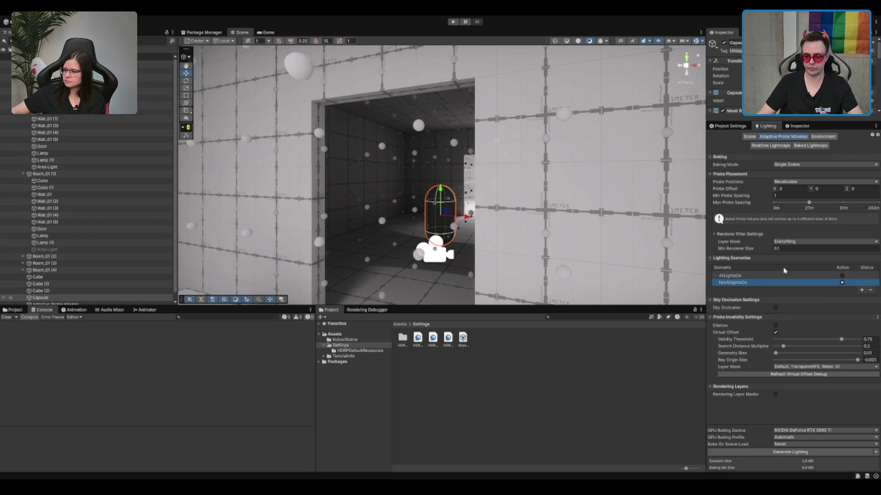
left_click(773, 276)
left_click(770, 283)
left_click(774, 277)
left_click(776, 285)
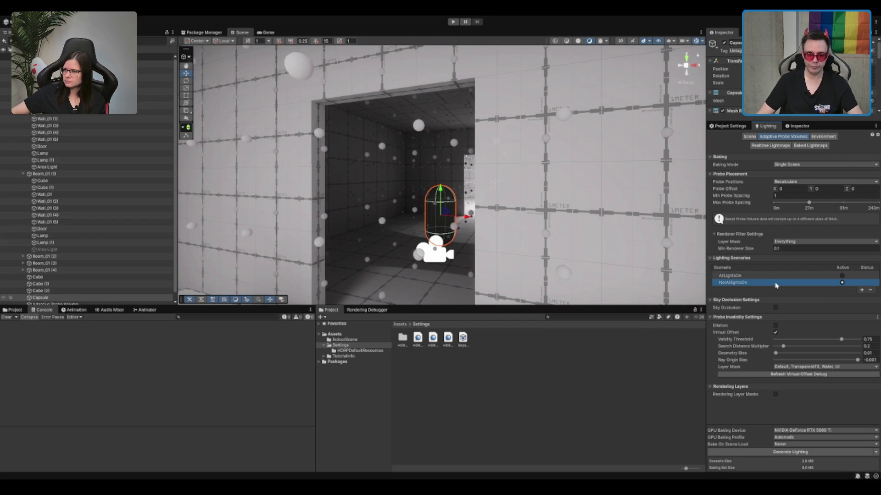
scroll(467, 189, "up", 5)
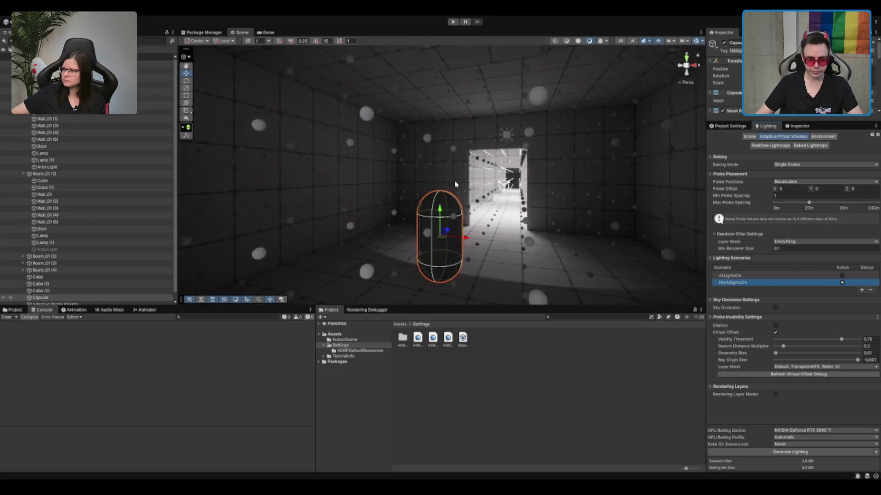
Select the Wall_01 (2) wall and glance at the Realtime Lightmaps settings.
left_click(314, 157)
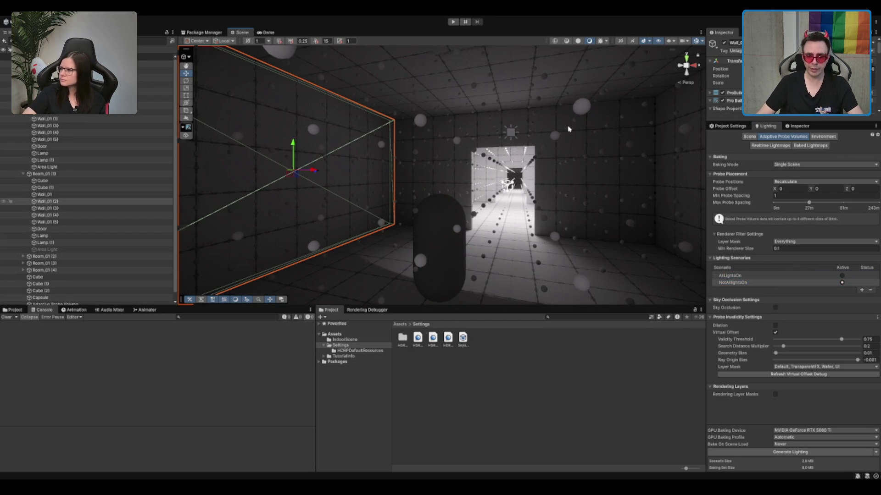
left_click(770, 145)
left_click(788, 136)
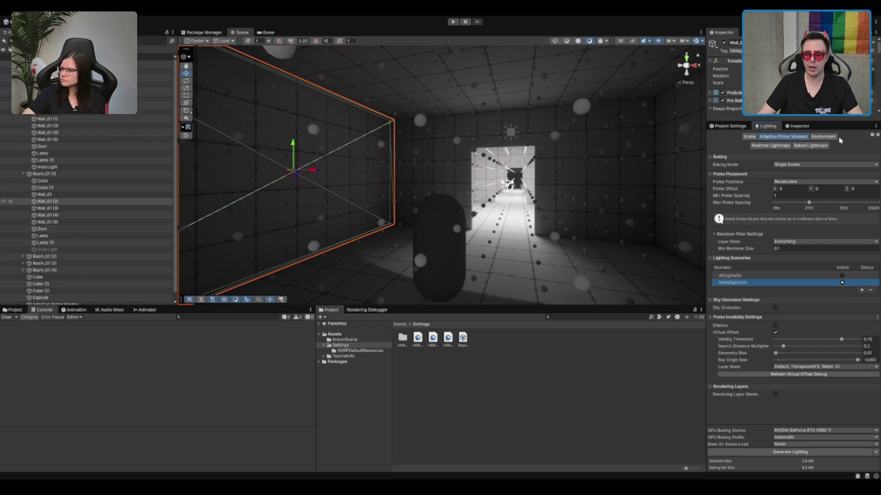
scroll(532, 153, "down", 3)
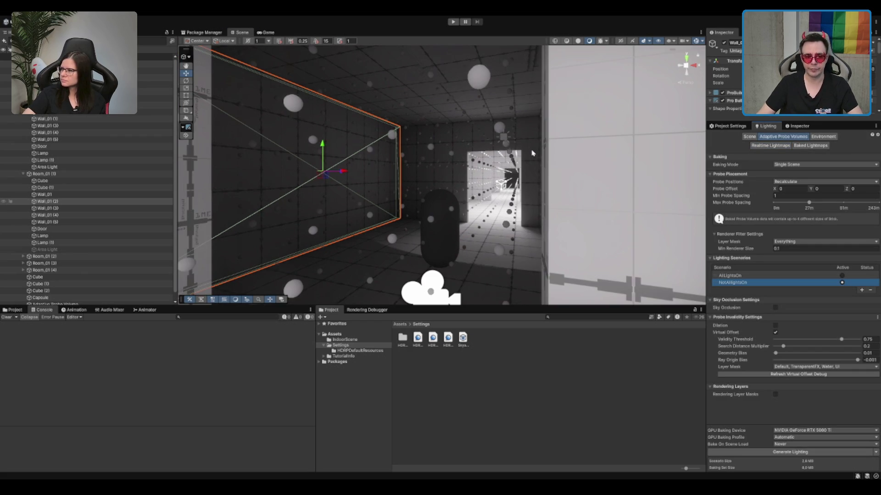
Select room objects in the Hierarchy to show probe volume bounds, ending on Room_01 (1).
left_click(73, 181)
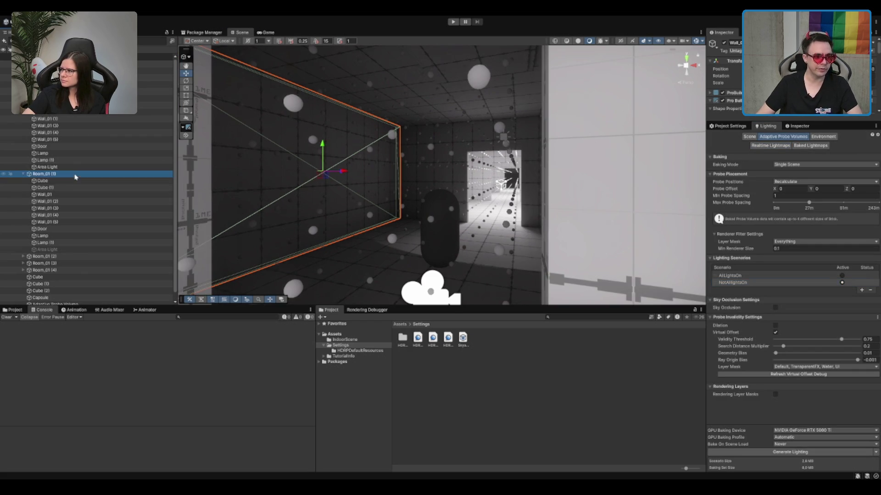
left_click(91, 92)
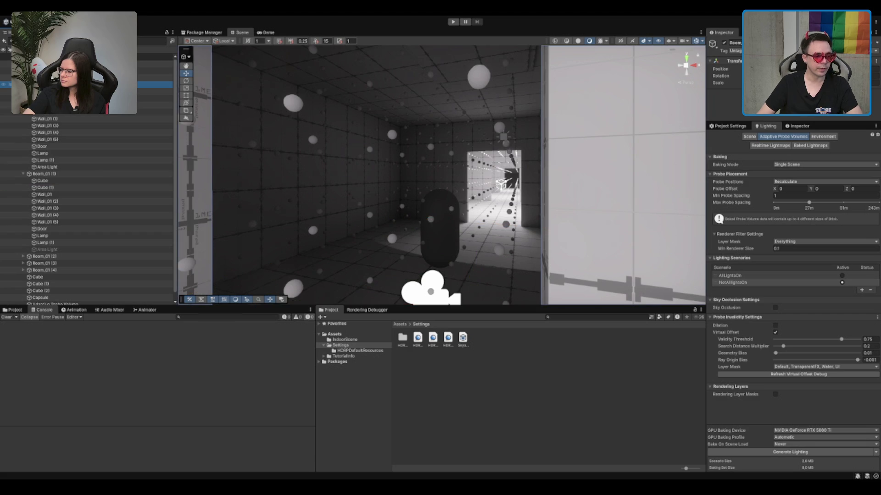
left_click(91, 98)
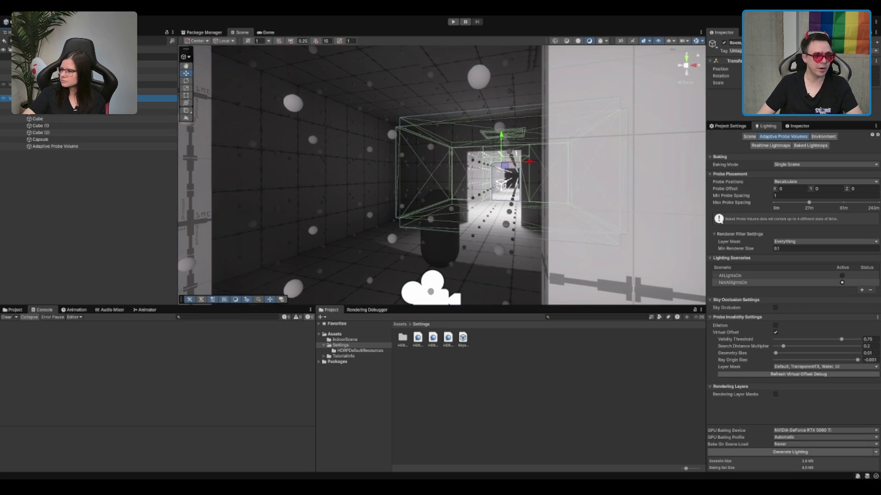
left_click(156, 112, "shift")
left_click(405, 259)
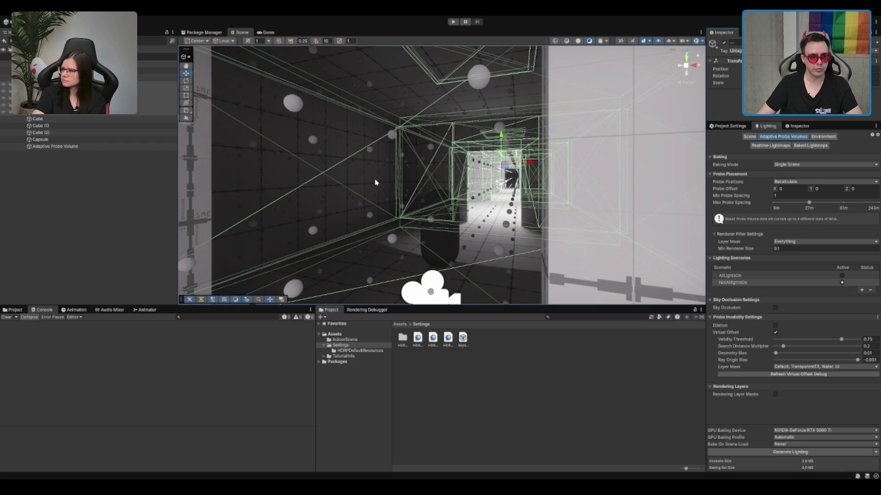
left_click(114, 230)
left_click(91, 112)
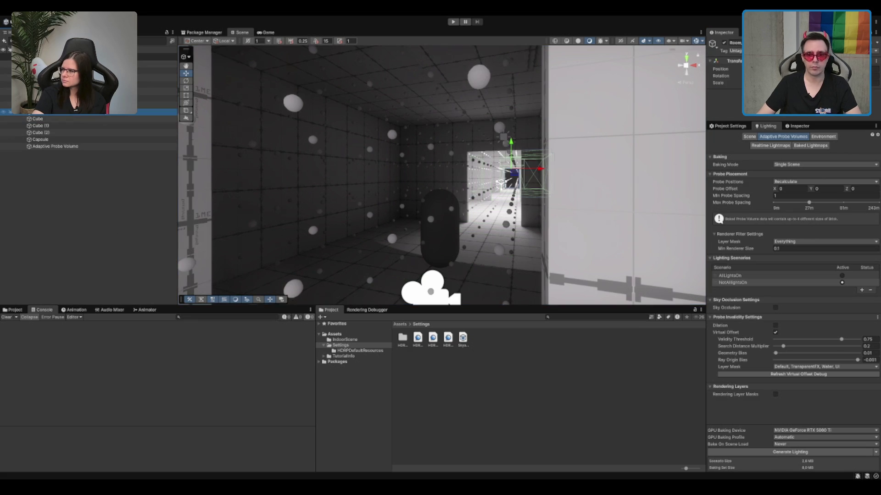
left_click(92, 83, "shift")
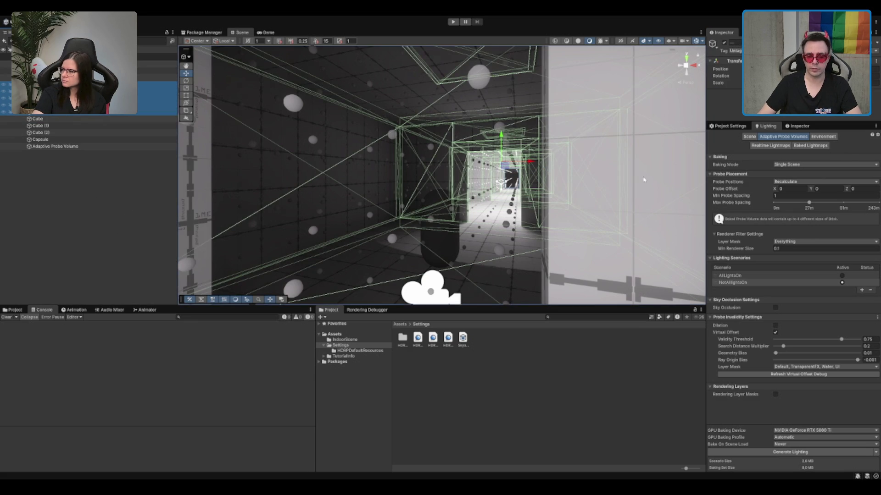
left_click(799, 126)
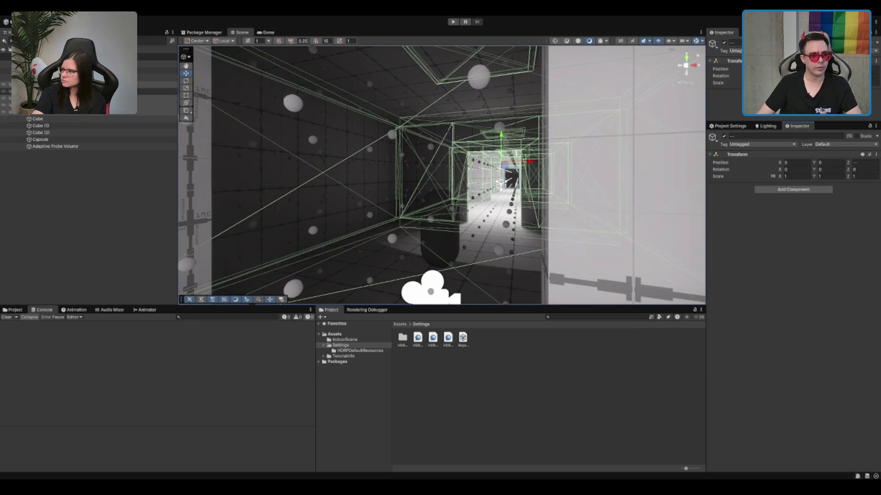
left_click(92, 91)
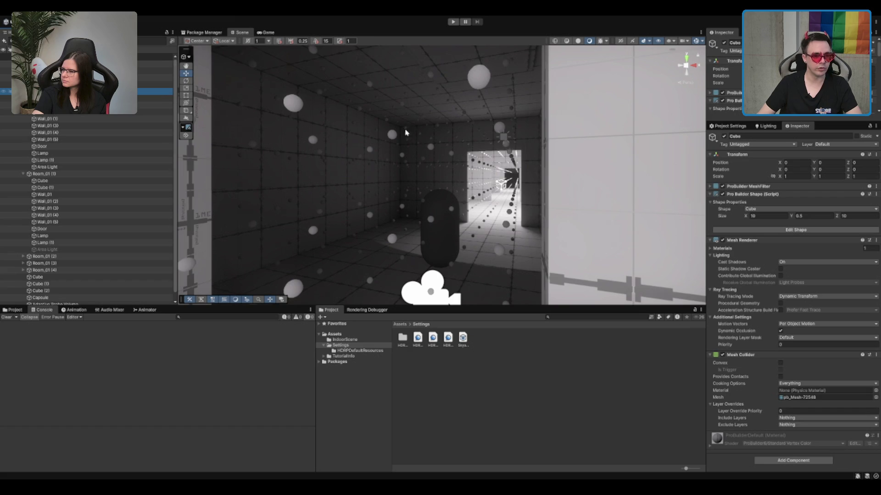
Make the room's walls, door and lamps contribute GI and receive it from Light Probes.
left_click(379, 158)
key("f")
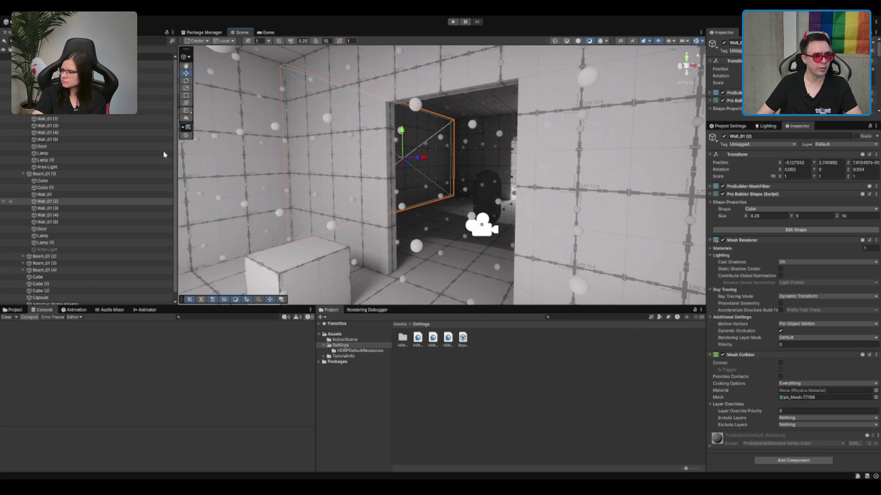
left_click(151, 92)
left_click(62, 160, "shift")
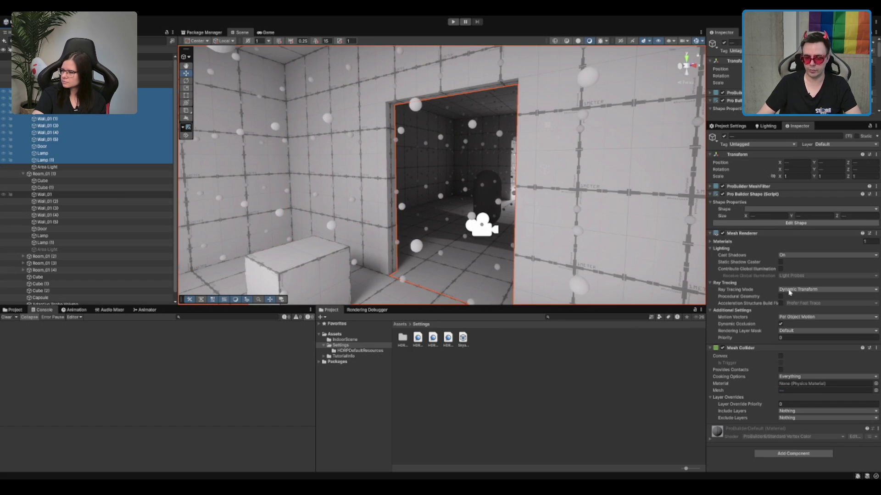
left_click(780, 269)
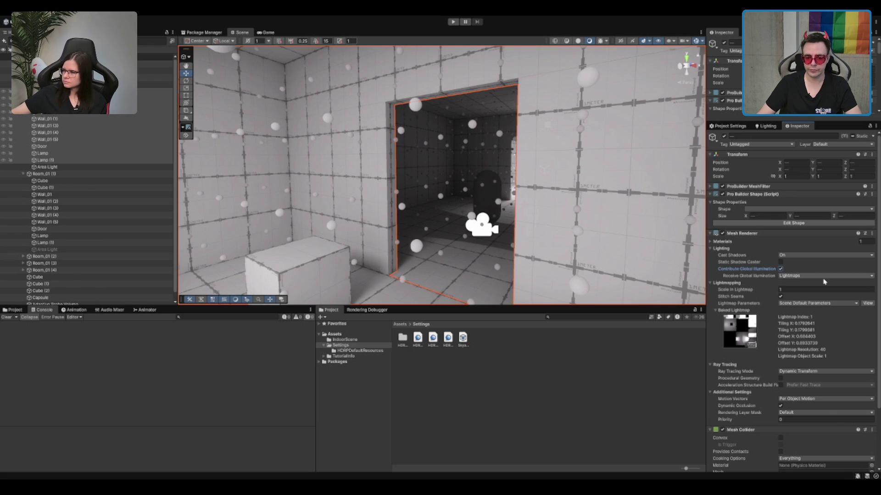
left_click(824, 276)
left_click(799, 296)
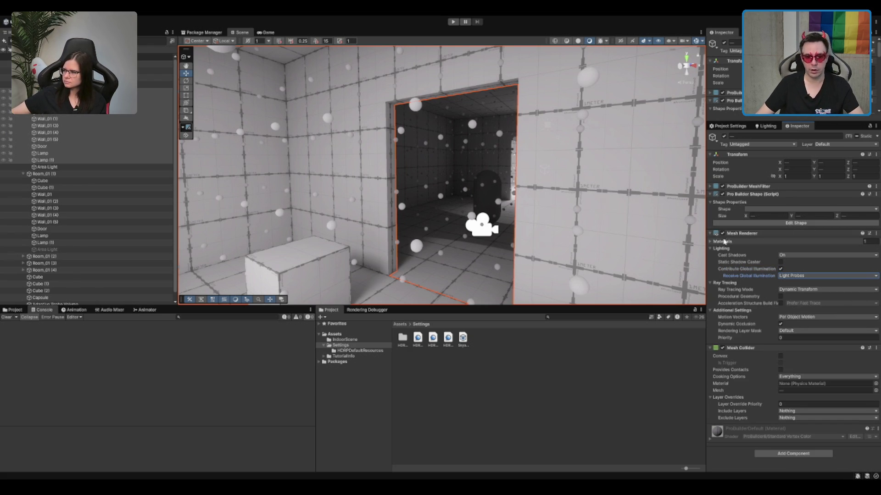
Select the capsule and set Receive Global Illumination to Lightmaps.
left_click(497, 189)
scroll(500, 188, "up", 5)
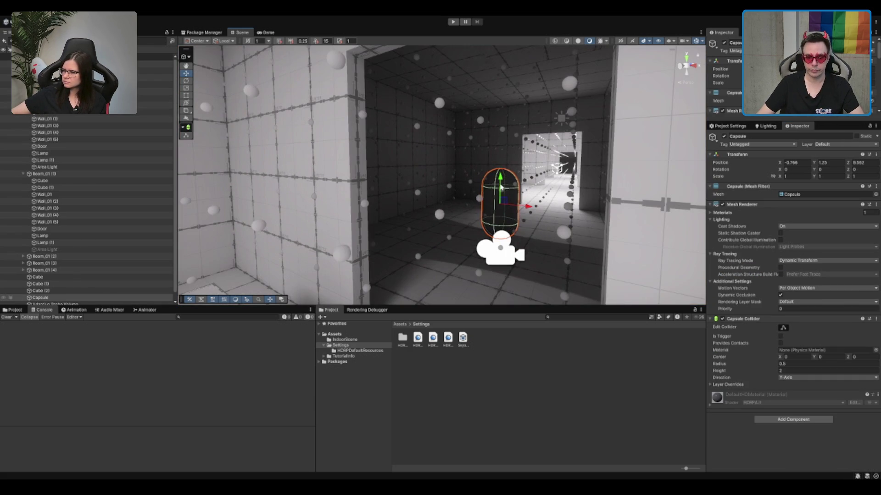
scroll(515, 185, "up", 5)
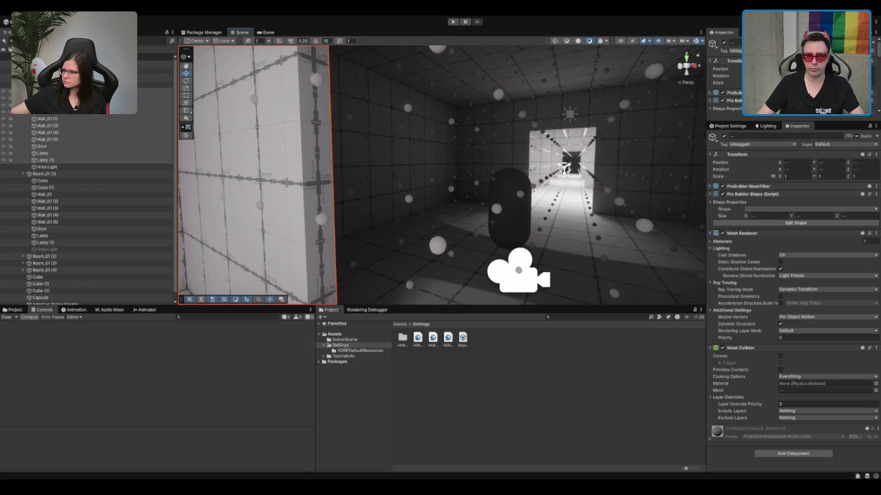
left_click(798, 276)
left_click(796, 269)
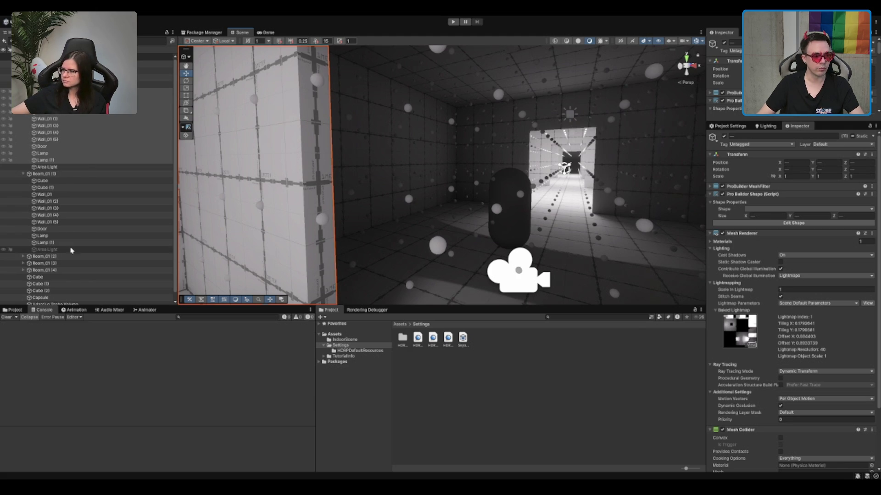
Give Room_01 (1)'s parts through Lamp (1) Contribute GI and Light Probes receiving.
left_click(59, 181)
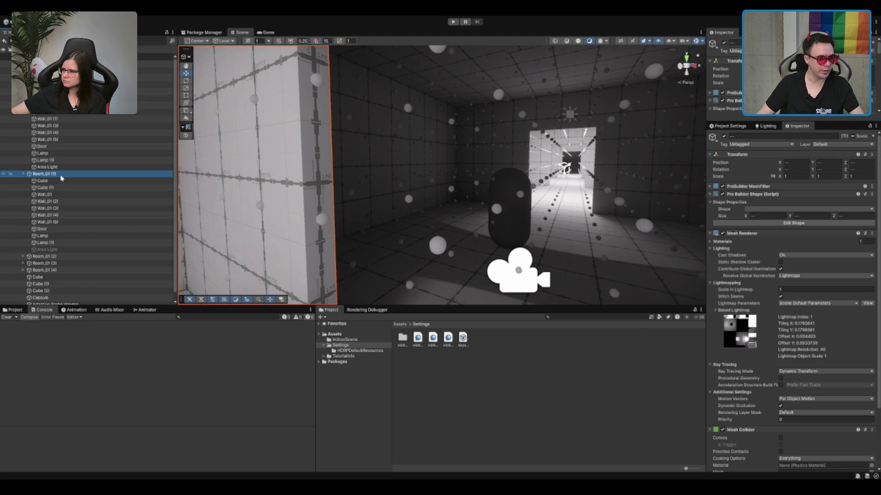
left_click(67, 115)
left_click(59, 181)
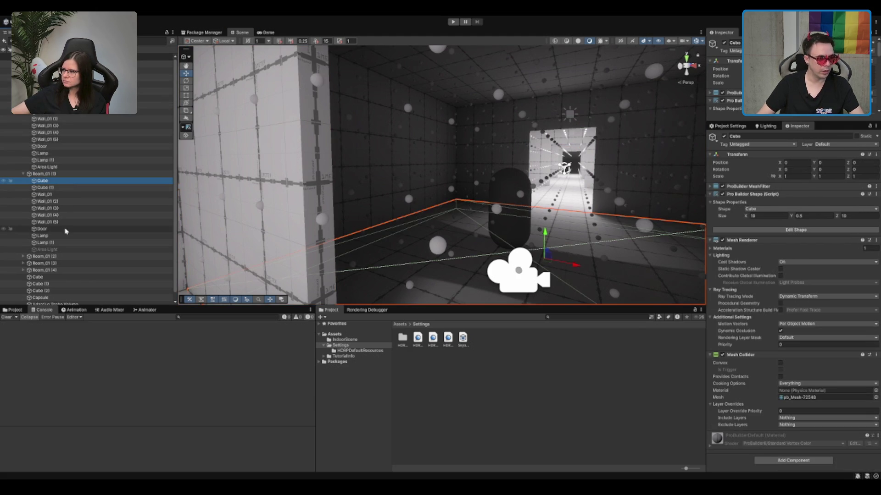
left_click(81, 240, "shift")
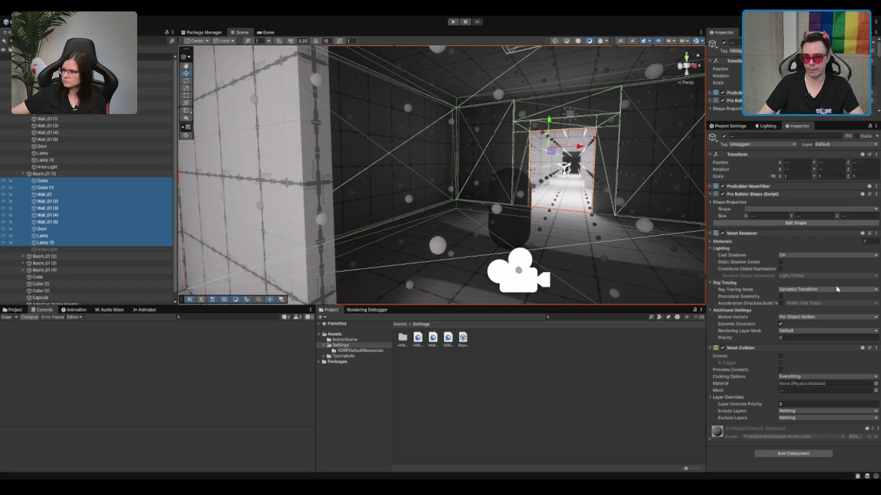
key("f")
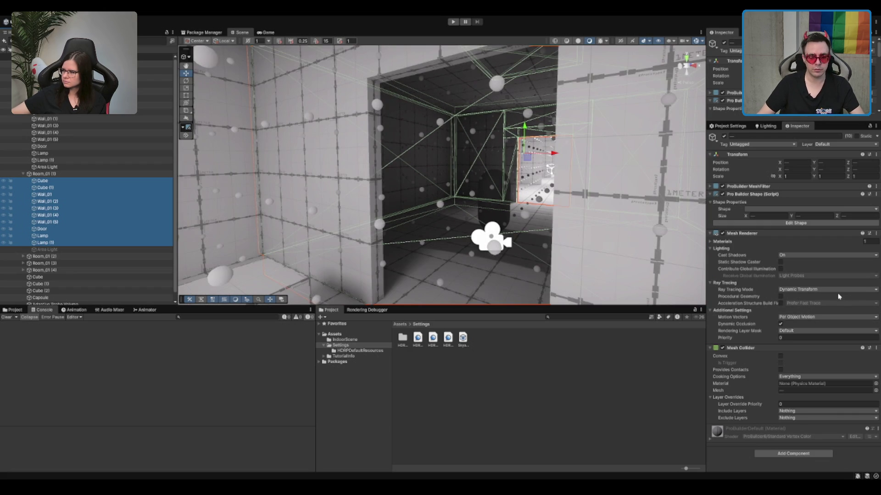
left_click(779, 269)
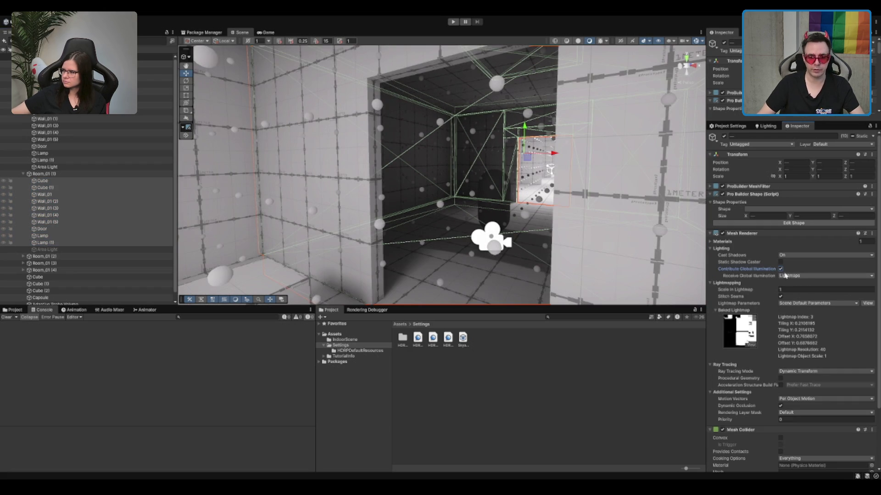
left_click(808, 294)
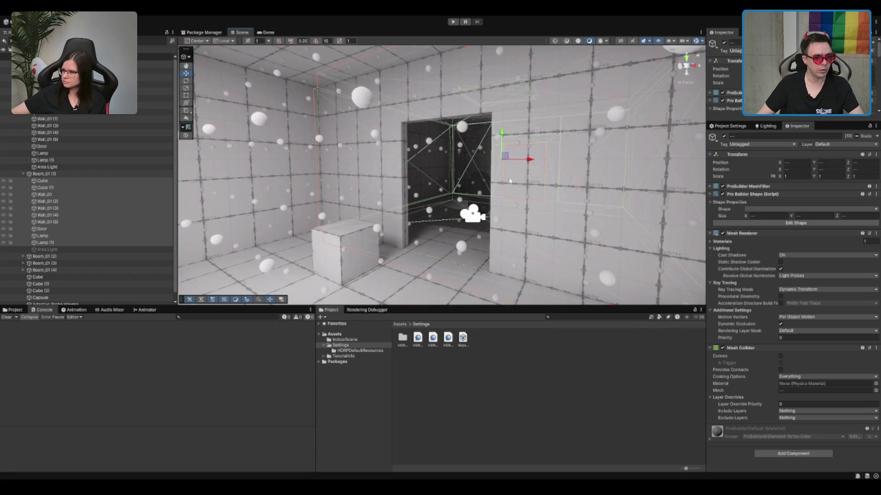
Delete the extra rooms Room_01 (2), (3) and (4).
left_click(267, 236)
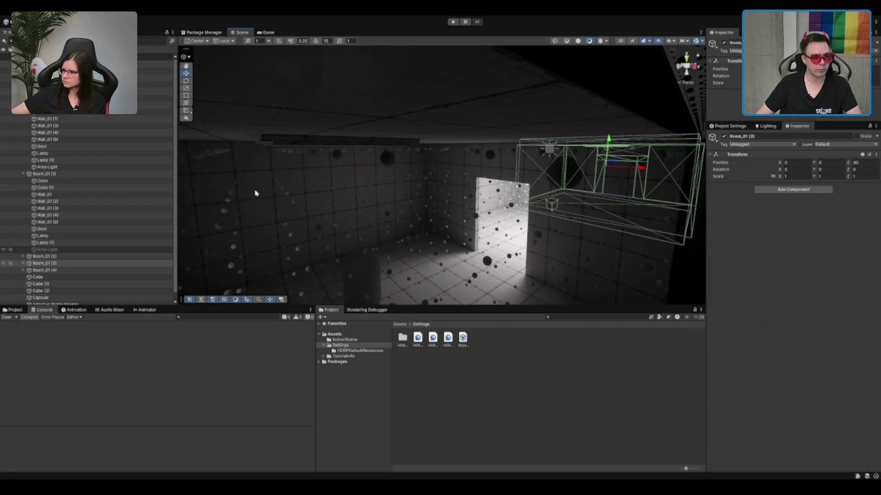
left_click(52, 262)
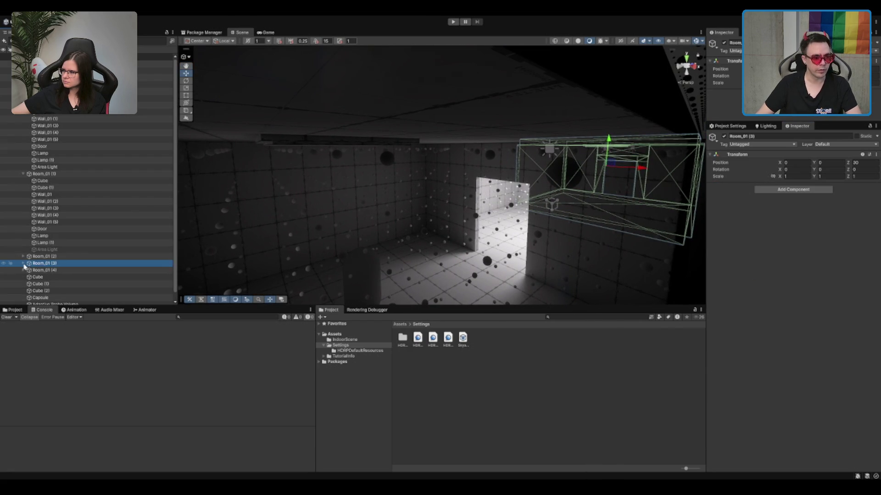
left_click(62, 260, "shift")
key("Delete")
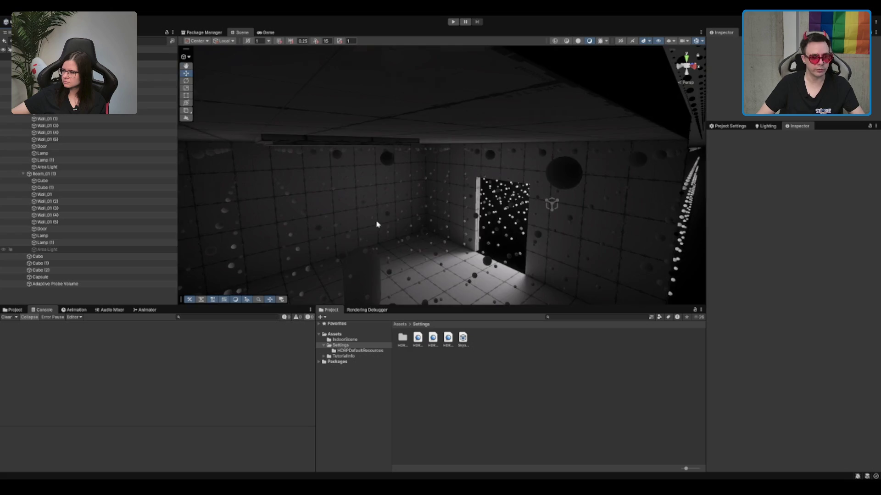
Generate the probe lighting from the Adaptive Probe Volumes settings.
left_click(768, 128)
left_click(807, 452)
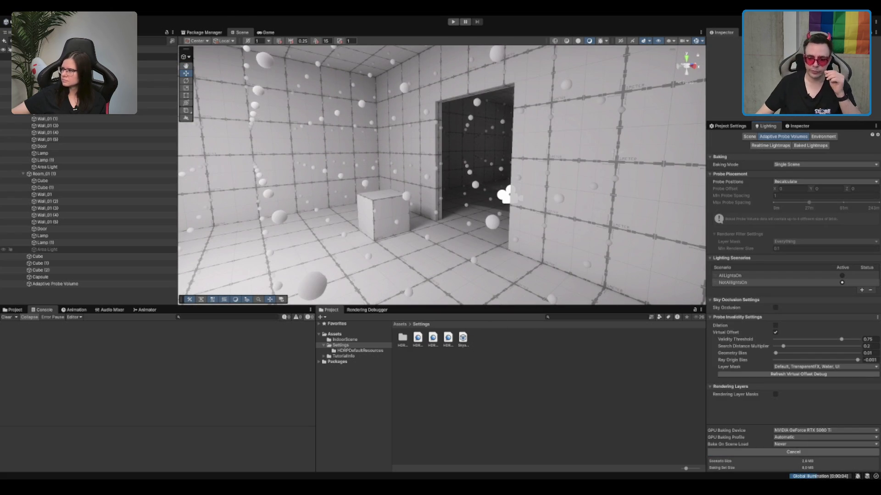
scroll(580, 139, "up", 5)
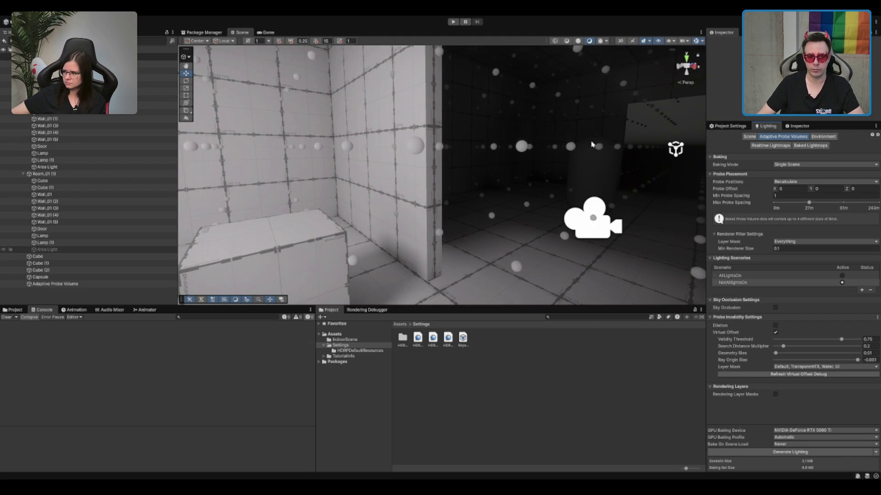
scroll(592, 144, "down", 3)
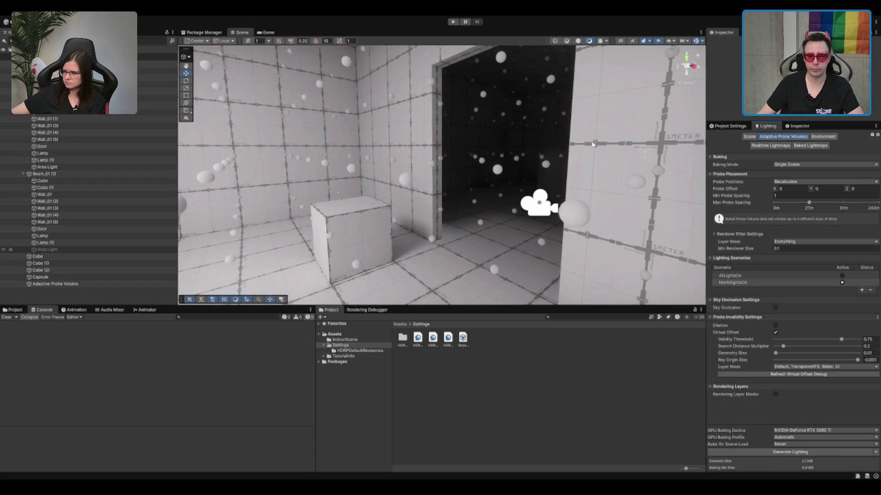
Make AllLightsOn active and bake it, rebaking after selecting the dark room's Area Light.
left_click(765, 276)
left_click(790, 452)
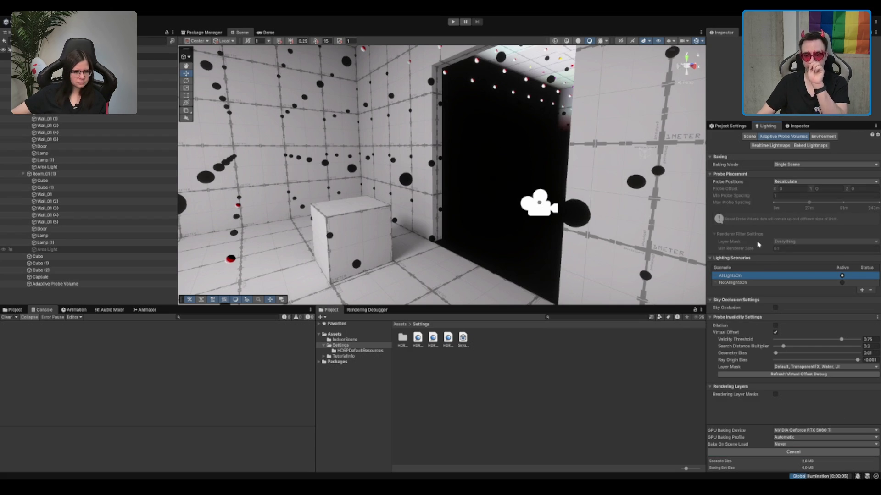
scroll(529, 179, "down", 3)
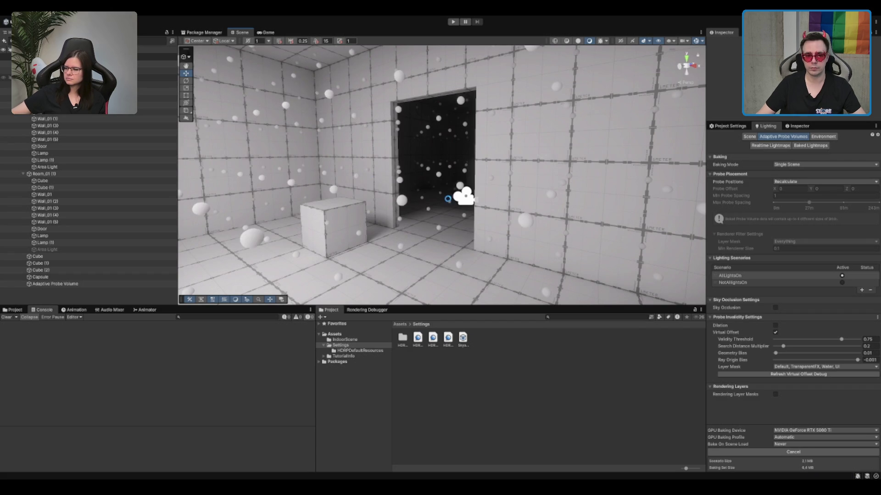
scroll(458, 192, "up", 2)
scroll(480, 185, "up", 3)
left_click_drag(480, 185, 493, 141)
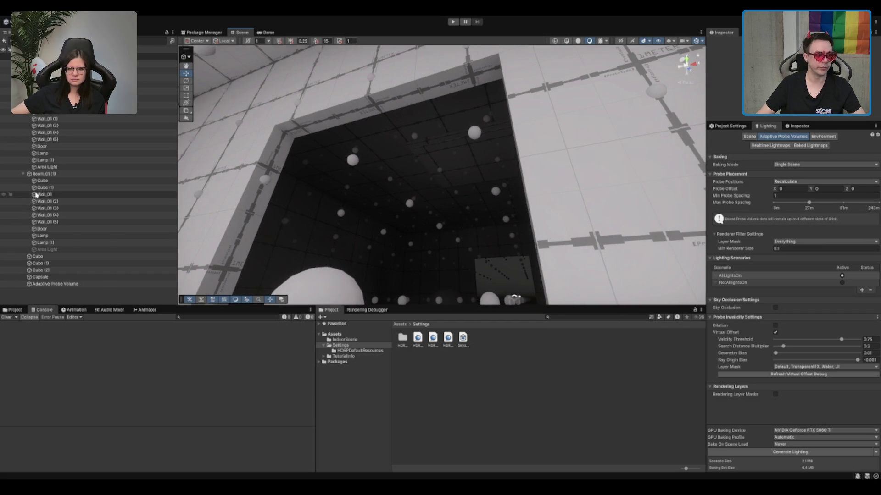
left_click(48, 249)
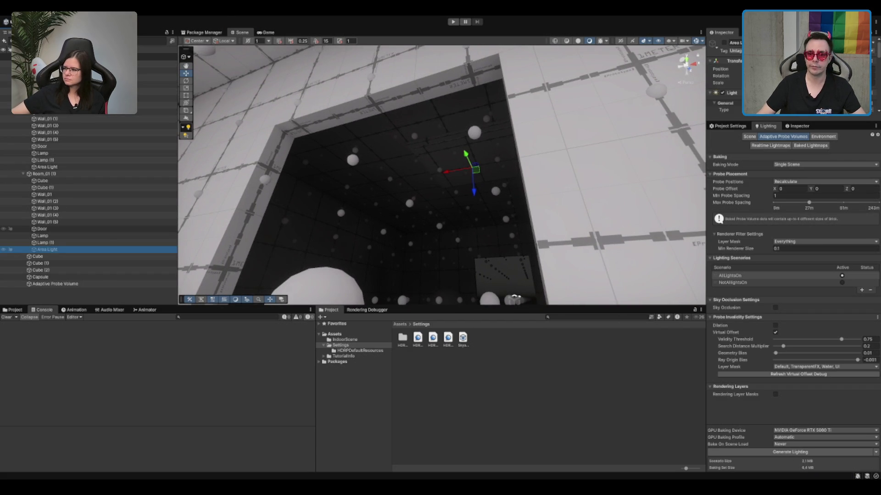
left_click(820, 452)
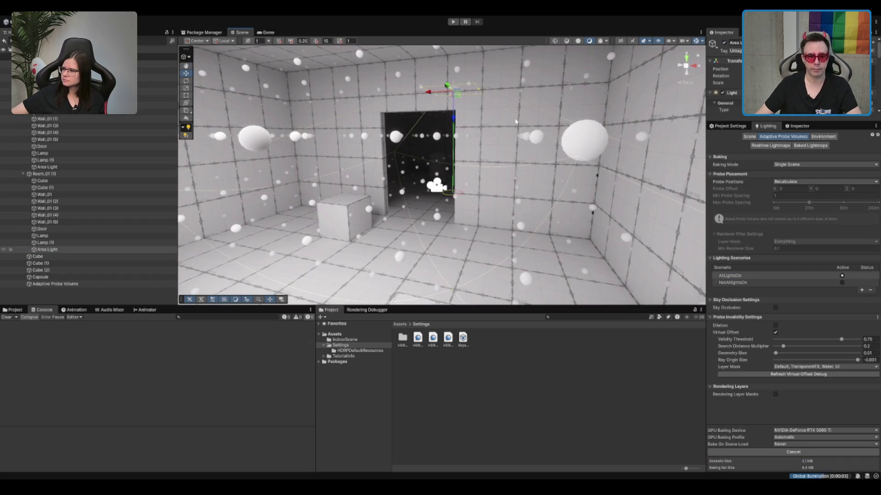
scroll(515, 122, "up", 2)
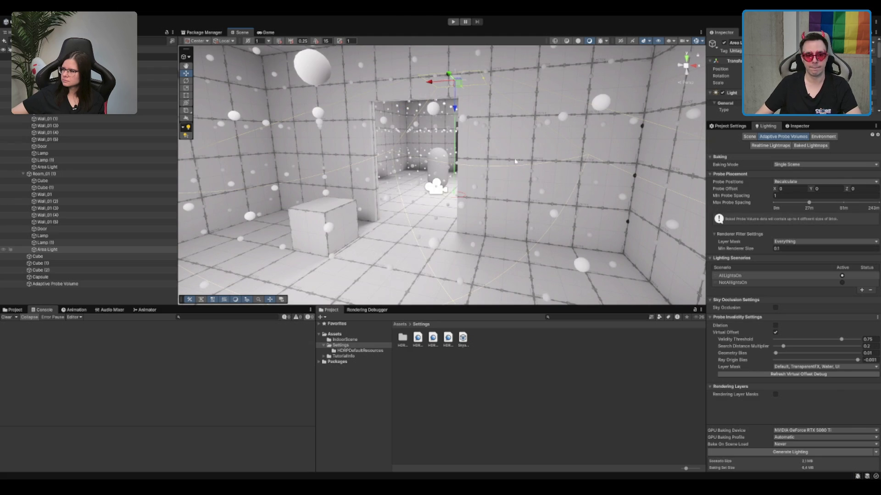
scroll(545, 180, "up", 3)
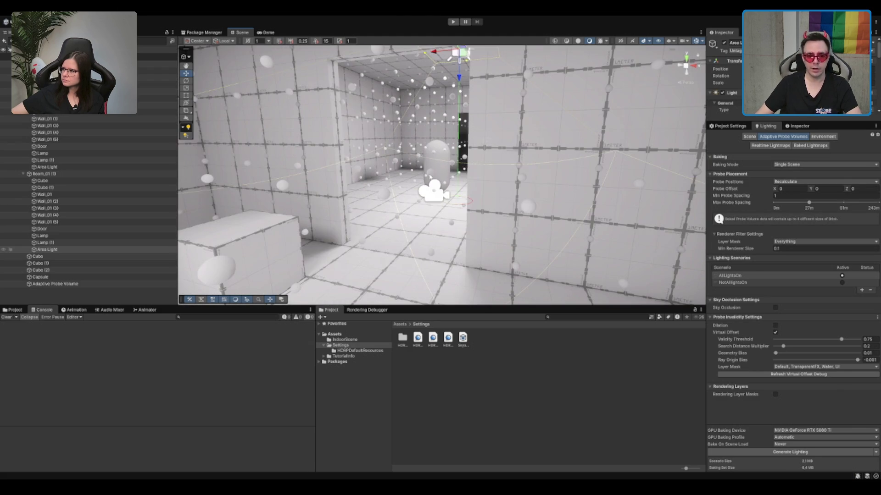
Move the Capsule across the floor beside the box and duplicate it.
left_click(430, 177)
key("f")
scroll(446, 174, "up", 4)
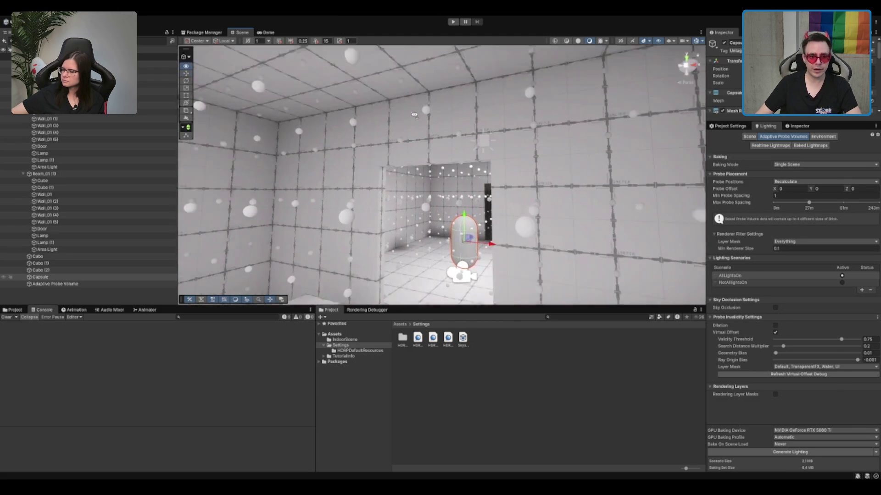
mouse_move(446, 174)
left_mouse_down()
mouse_move(258, 95)
mouse_move(439, 155)
left_mouse_up()
mouse_move(408, 127)
left_mouse_down()
mouse_move(374, 191)
mouse_move(461, 197)
mouse_move(301, 182)
mouse_move(383, 101)
mouse_move(345, 128)
mouse_move(377, 204)
mouse_move(399, 147)
mouse_move(373, 122)
mouse_move(403, 117)
mouse_move(373, 234)
mouse_move(385, 169)
mouse_move(412, 254)
left_mouse_up()
key("ctrl+d")
Compare under NotAllLightsOn, delete the duplicate, and return the capsule toward the doorway under AllLightsOn.
left_click(794, 283)
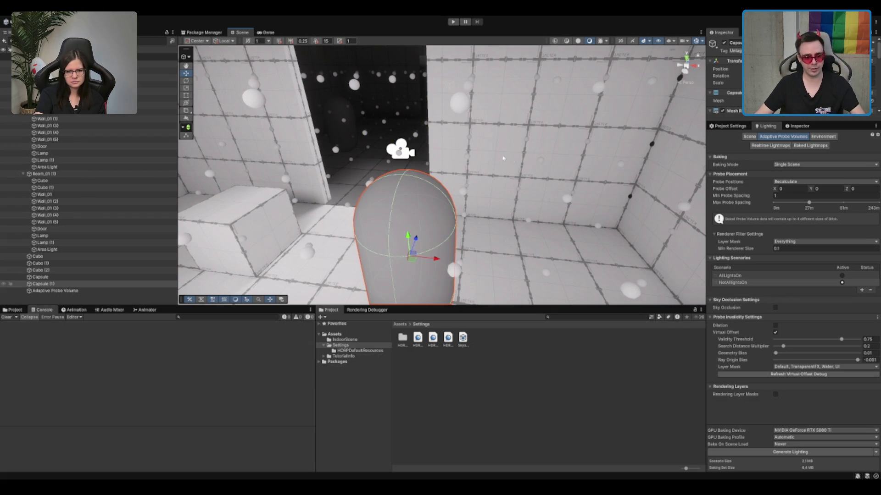
key("Delete")
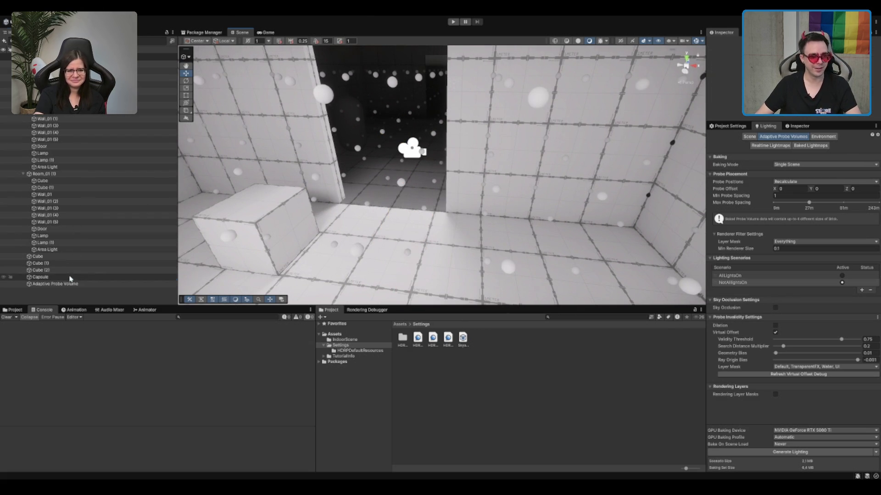
left_click(70, 278)
mouse_move(354, 127)
left_mouse_down()
mouse_move(459, 257)
mouse_move(415, 151)
mouse_move(466, 263)
left_mouse_up()
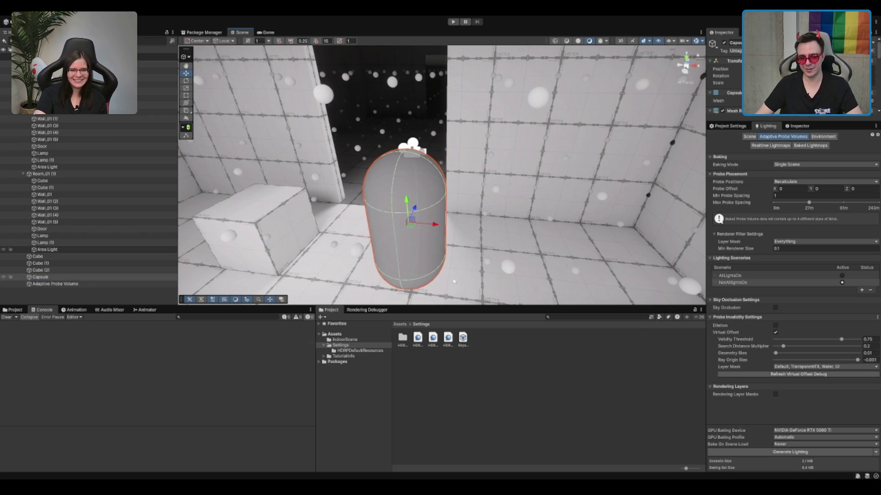
left_click(796, 276)
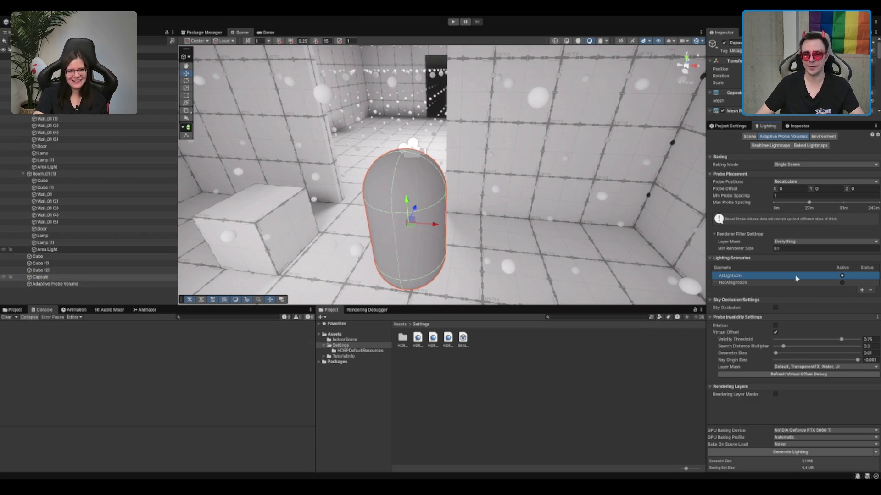
left_click_drag(408, 234, 403, 138)
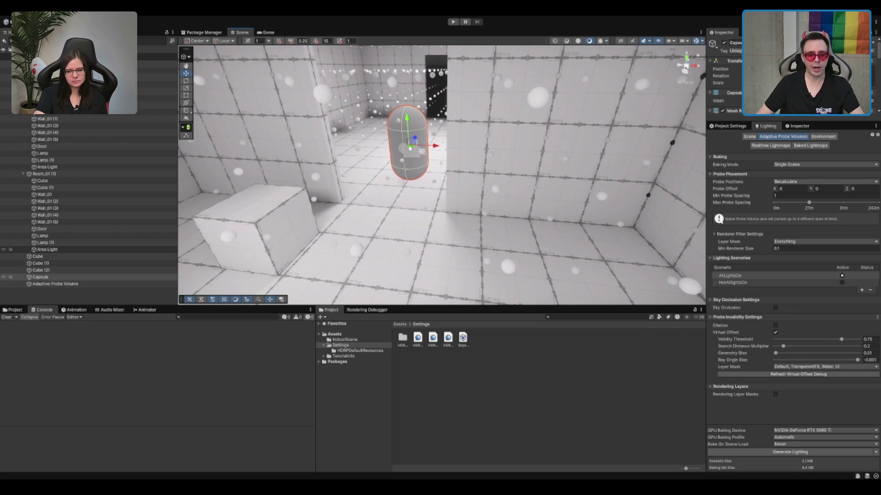
scroll(412, 128, "up", 5)
left_click_drag(431, 100, 432, 143)
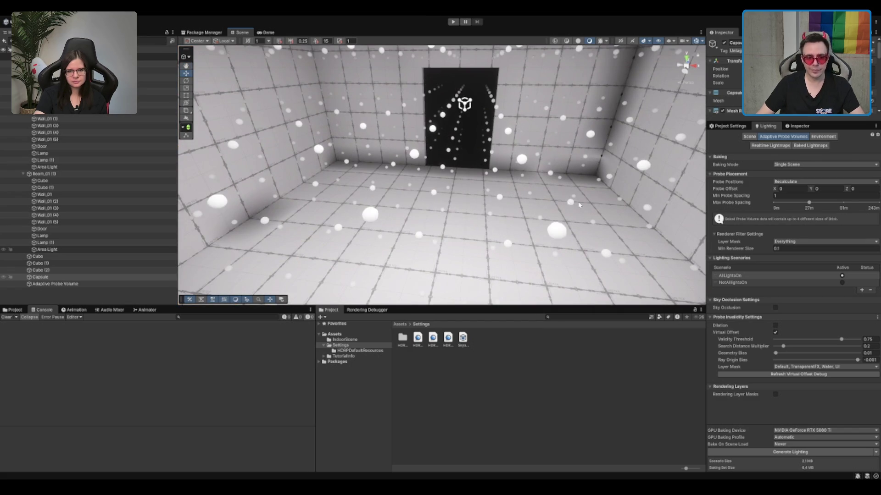
scroll(579, 205, "down", 5)
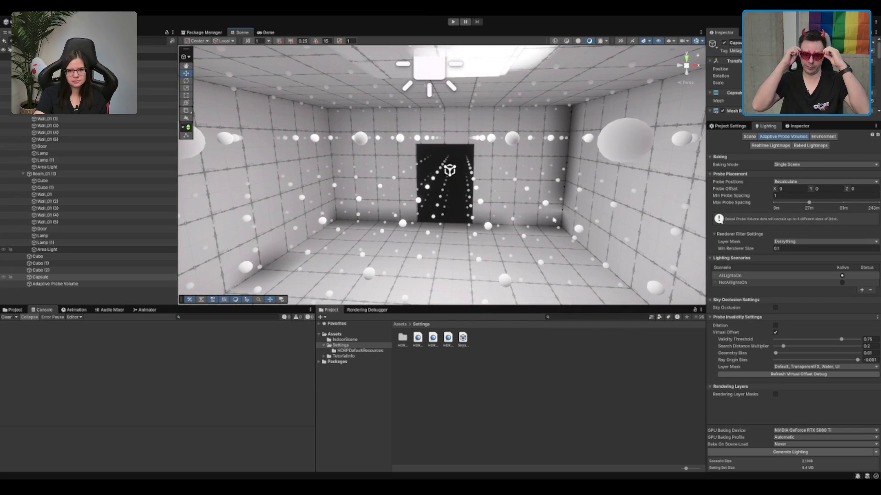
Frame the Door, select the floor cube and orbit around the room's walls and corners.
left_click(415, 159)
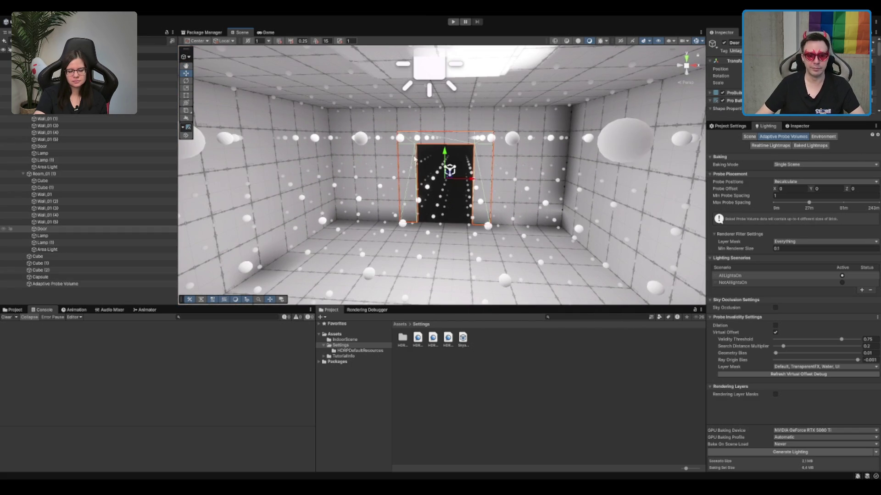
key("f")
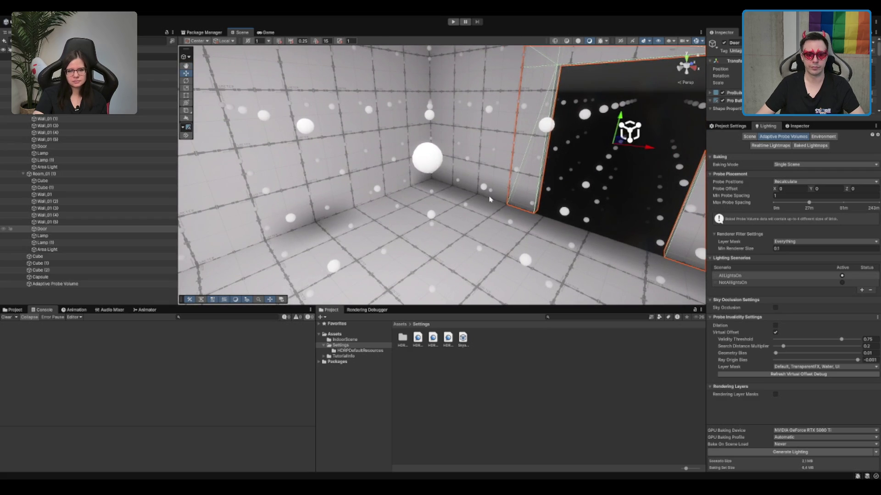
mouse_move(490, 199)
left_mouse_down()
mouse_move(427, 199)
mouse_move(440, 222)
mouse_move(488, 219)
mouse_move(333, 171)
mouse_move(378, 182)
mouse_move(399, 212)
mouse_move(454, 148)
mouse_move(419, 134)
mouse_move(105, 131)
mouse_move(344, 173)
mouse_move(418, 170)
mouse_move(413, 152)
mouse_move(582, 147)
mouse_move(589, 266)
left_mouse_up()
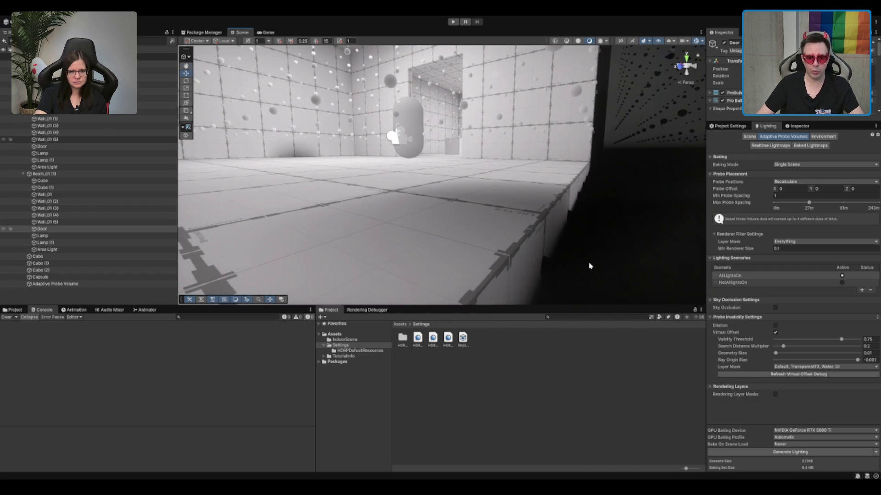
left_click(553, 276)
scroll(516, 194, "up", 2)
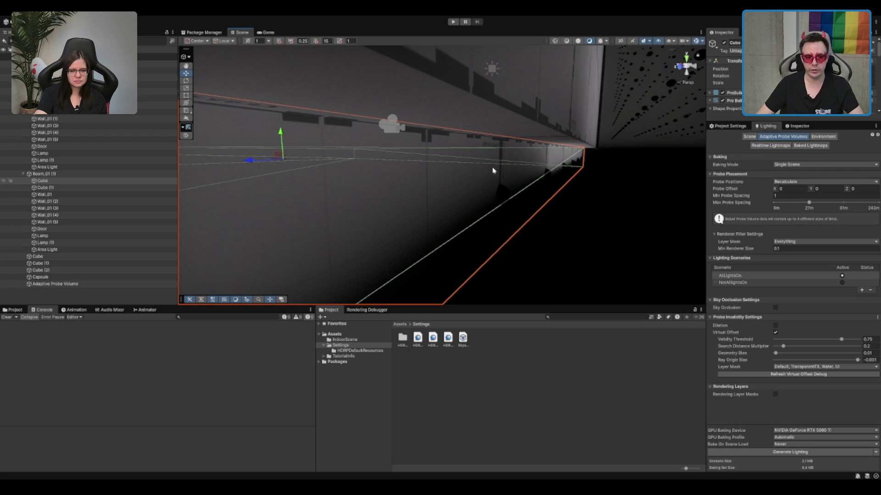
scroll(506, 196, "up", 4)
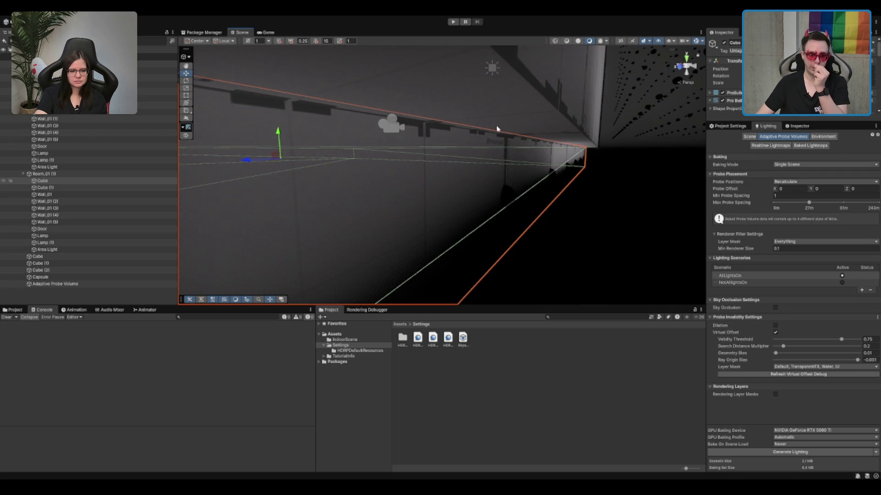
mouse_move(495, 156)
left_mouse_down()
mouse_move(565, 223)
mouse_move(471, 65)
left_mouse_up()
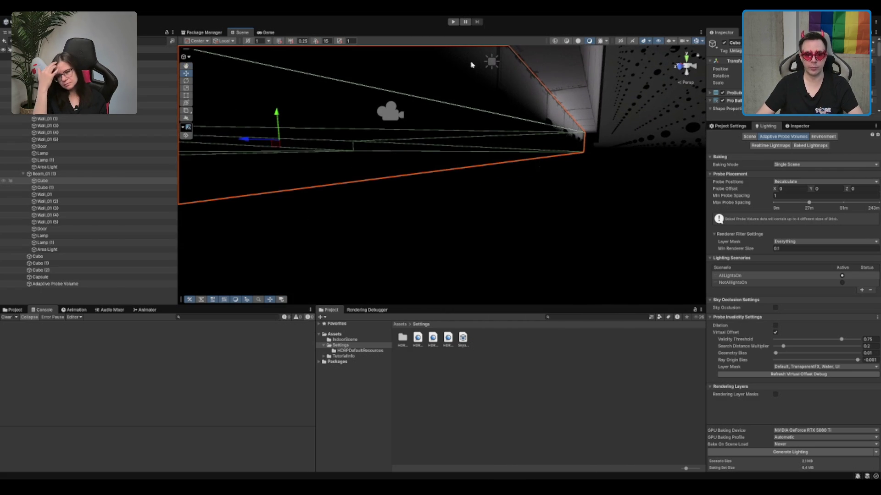
left_click_drag(531, 95, 545, 229)
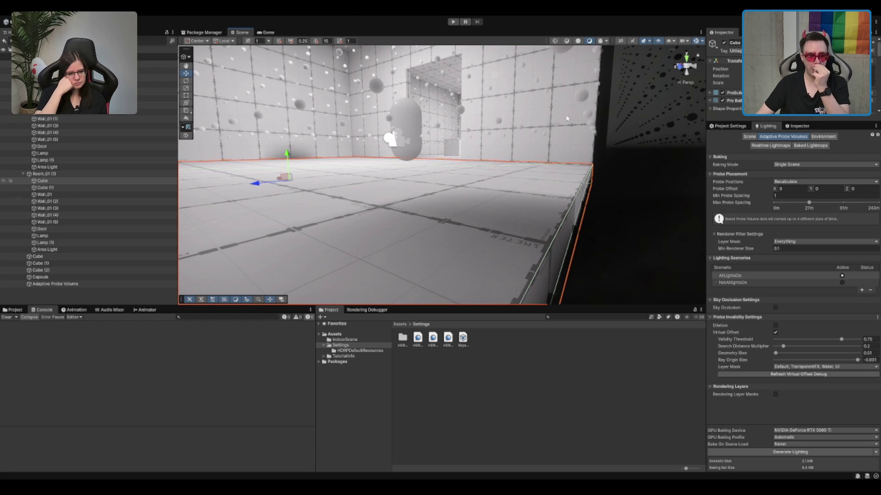
mouse_move(529, 142)
left_mouse_down()
mouse_move(526, 165)
mouse_move(610, 193)
mouse_move(490, 189)
mouse_move(570, 143)
mouse_move(625, 144)
mouse_move(395, 169)
mouse_move(560, 317)
left_mouse_up()
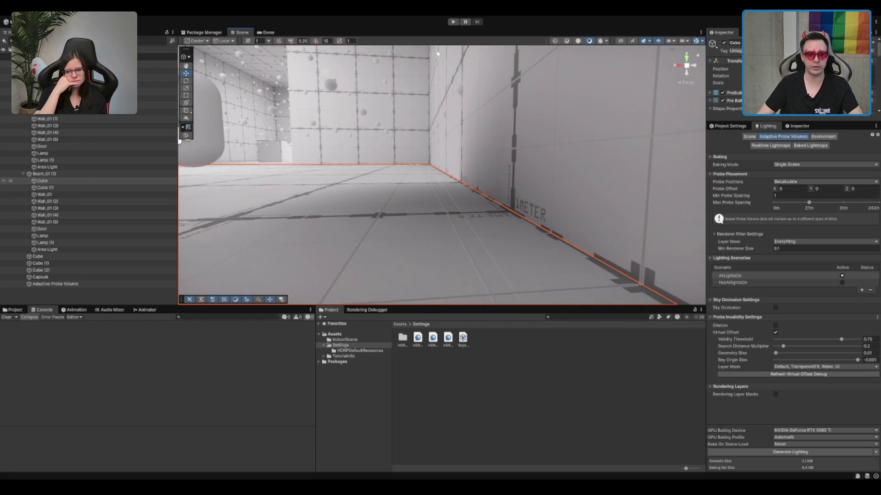
mouse_move(437, 54)
left_mouse_down()
mouse_move(508, 138)
mouse_move(454, 145)
mouse_move(399, 171)
mouse_move(490, 150)
mouse_move(463, 191)
mouse_move(476, 134)
left_mouse_up()
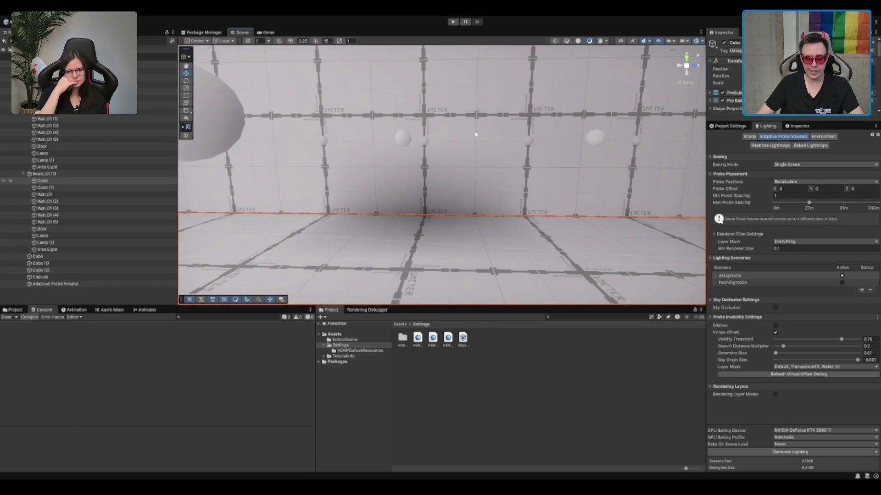
scroll(393, 214, "down", 5)
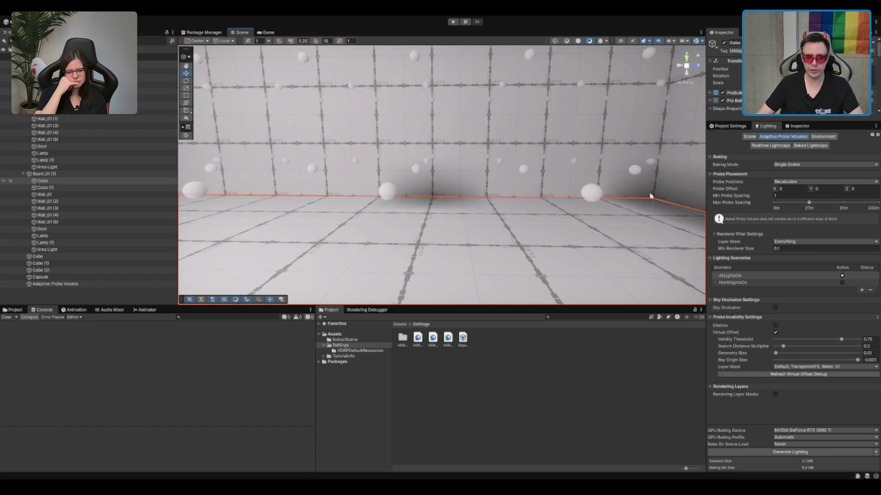
mouse_move(650, 196)
left_mouse_down()
mouse_move(542, 178)
mouse_move(445, 188)
mouse_move(527, 201)
mouse_move(469, 234)
mouse_move(500, 157)
mouse_move(502, 171)
left_mouse_up()
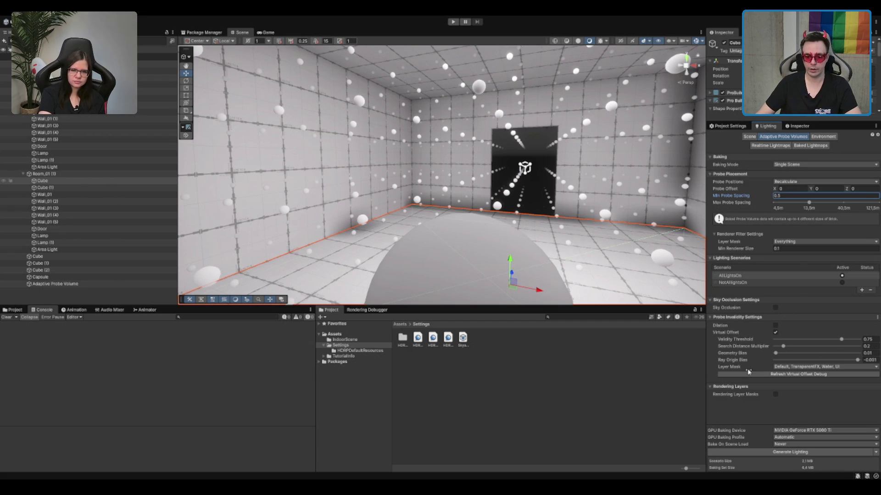
Generate Lighting at 0.5 spacing and view the denser probes across the room floor.
left_click(798, 452)
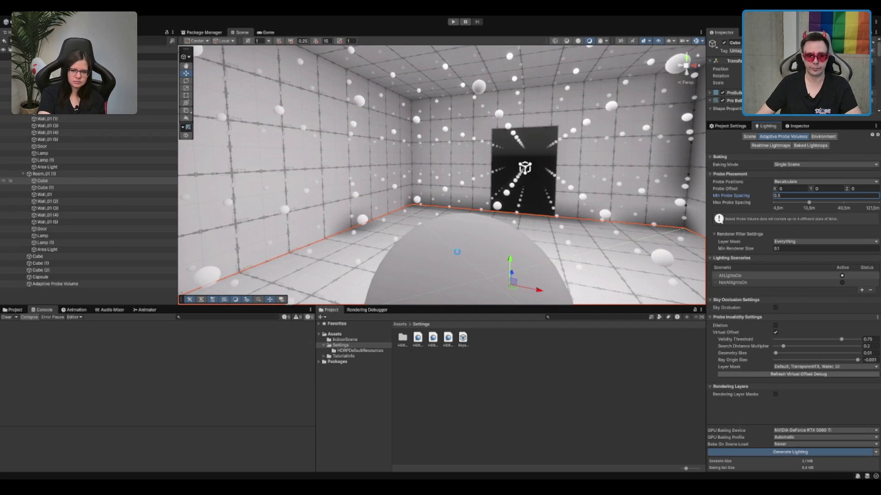
scroll(501, 150, "down", 5)
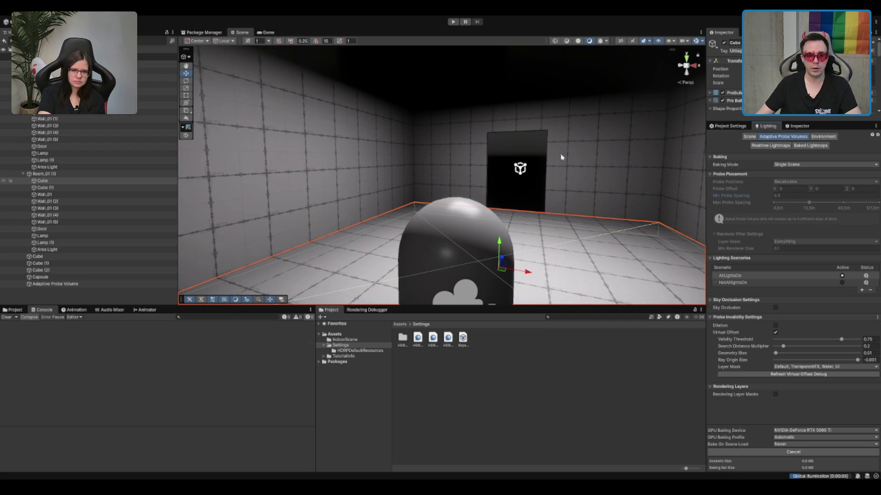
scroll(486, 154, "up", 3)
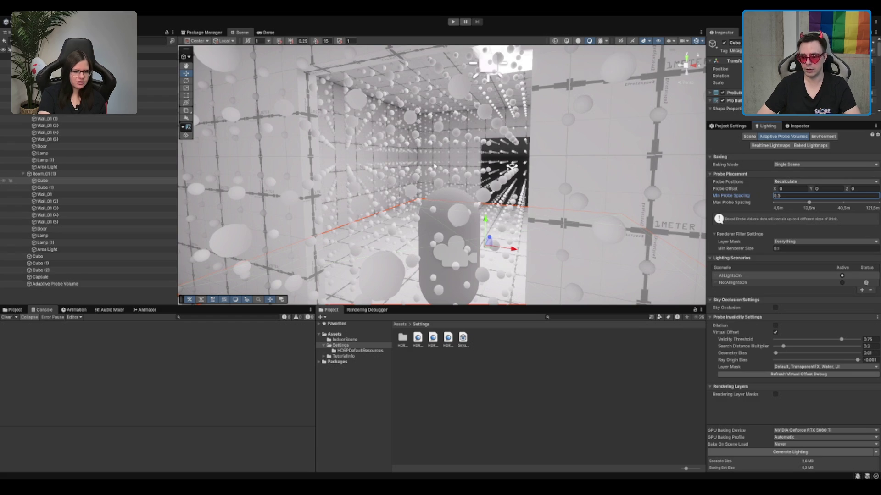
scroll(335, 101, "up", 10)
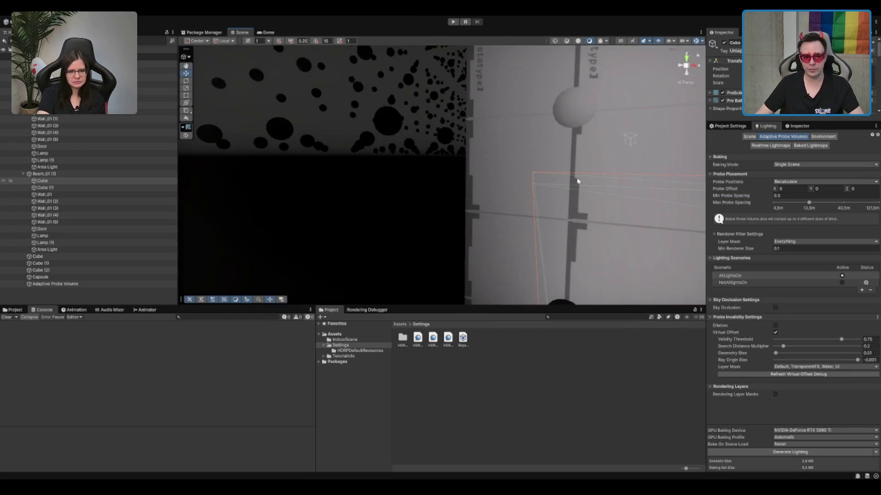
mouse_move(578, 180)
left_mouse_down()
mouse_move(515, 122)
mouse_move(541, 87)
mouse_move(547, 149)
mouse_move(390, 285)
mouse_move(482, 197)
mouse_move(546, 161)
mouse_move(540, 168)
mouse_move(548, 135)
mouse_move(530, 158)
mouse_move(617, 175)
mouse_move(560, 161)
mouse_move(581, 120)
mouse_move(535, 136)
mouse_move(560, 136)
mouse_move(520, 170)
mouse_move(646, 161)
mouse_move(343, 199)
left_mouse_up()
mouse_move(425, 200)
left_mouse_down()
mouse_move(428, 216)
mouse_move(130, 268)
mouse_move(630, 85)
mouse_move(478, 192)
left_mouse_up()
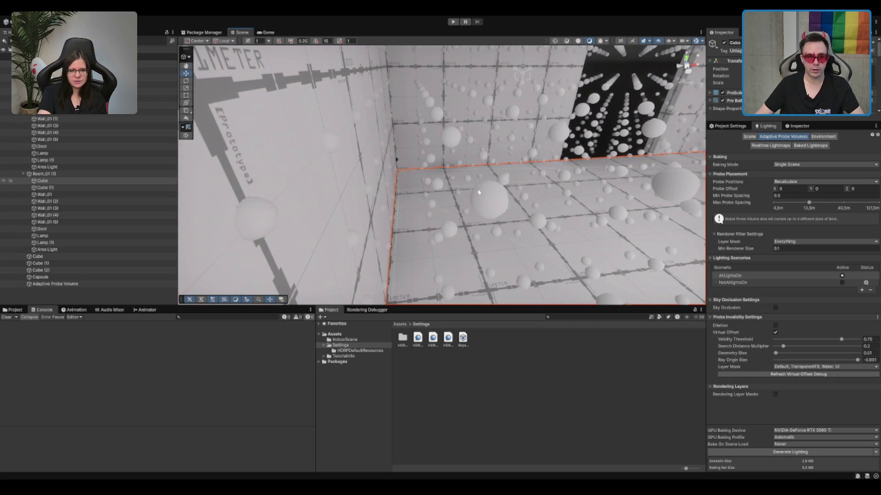
Hide the probe spheres from the Rendering Debugger's Probe Volumes settings.
left_click(377, 308)
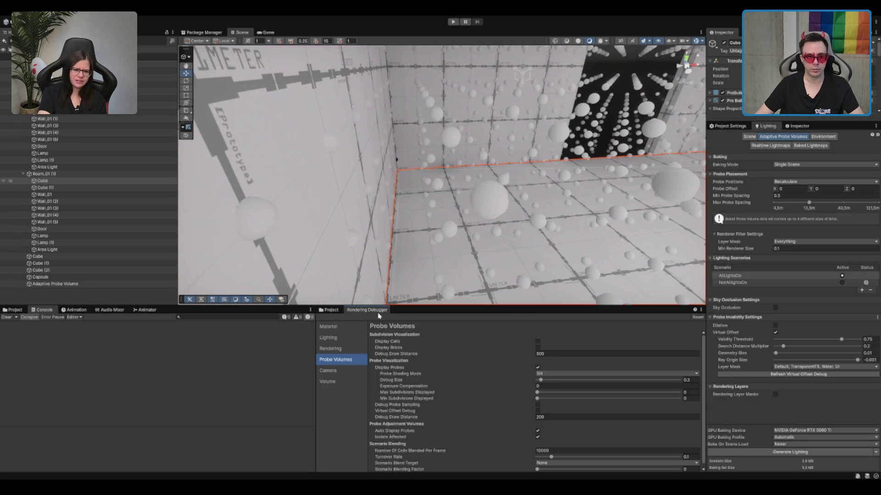
left_click(542, 354)
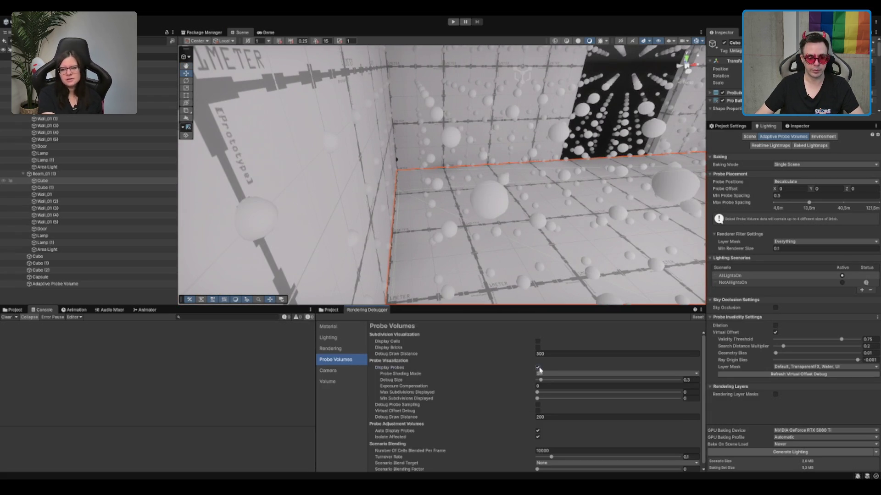
left_click(539, 367)
mouse_move(669, 191)
left_mouse_down()
mouse_move(409, 205)
mouse_move(525, 222)
mouse_move(515, 245)
mouse_move(562, 235)
mouse_move(514, 187)
mouse_move(436, 182)
mouse_move(421, 159)
mouse_move(462, 196)
mouse_move(589, 157)
left_mouse_up()
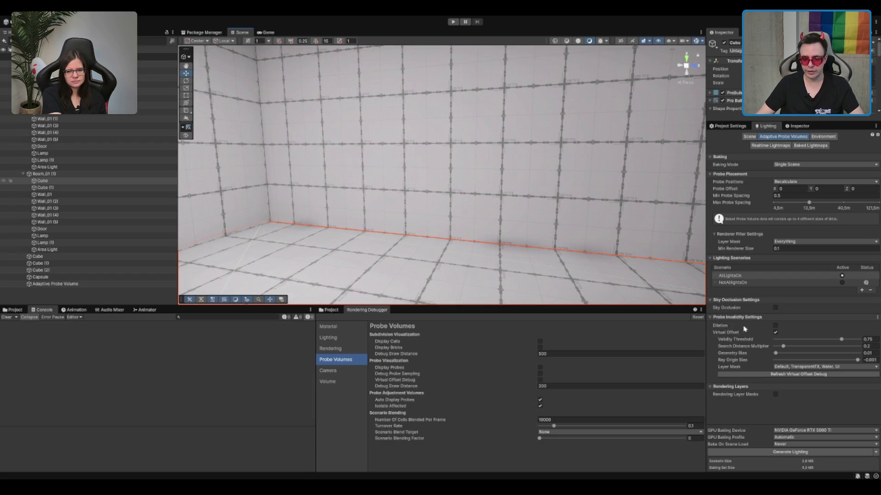
Enable Dilation under Probe Invalidity Settings and display the probe spheres again.
left_click(775, 326)
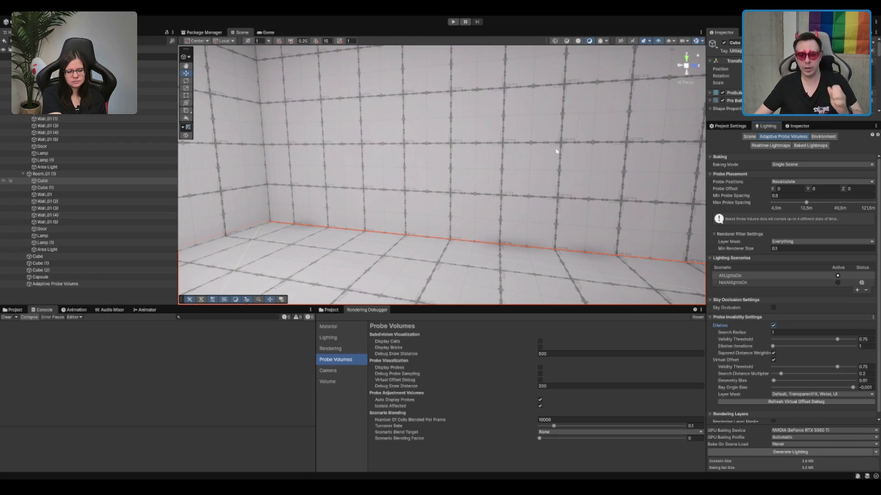
mouse_move(557, 151)
left_mouse_down()
mouse_move(560, 200)
mouse_move(429, 197)
mouse_move(525, 132)
mouse_move(541, 143)
mouse_move(486, 220)
mouse_move(501, 213)
mouse_move(445, 230)
mouse_move(450, 216)
mouse_move(568, 229)
mouse_move(532, 228)
mouse_move(487, 197)
mouse_move(493, 181)
mouse_move(426, 244)
mouse_move(340, 193)
mouse_move(379, 173)
mouse_move(458, 157)
mouse_move(463, 137)
left_mouse_up()
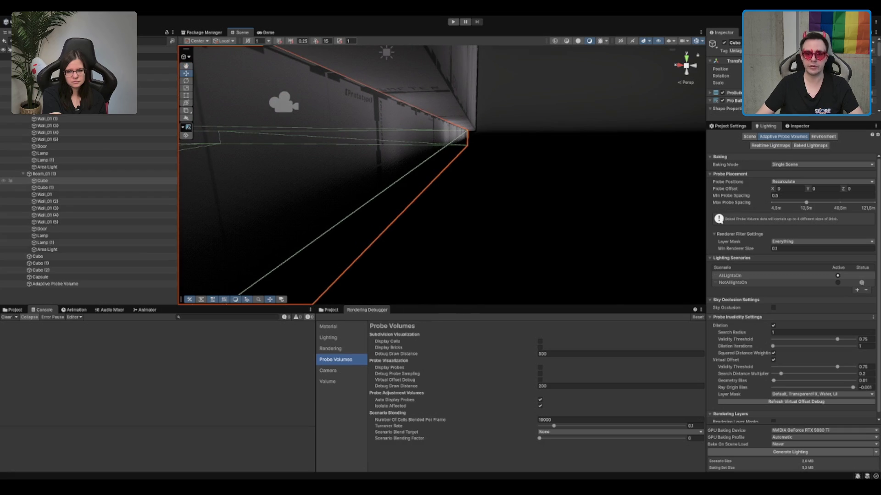
left_click(540, 369)
left_click_drag(429, 150, 584, 138)
mouse_move(549, 167)
left_mouse_down()
mouse_move(550, 144)
mouse_move(523, 181)
mouse_move(595, 228)
mouse_move(594, 297)
mouse_move(517, 210)
mouse_move(526, 128)
mouse_move(517, 112)
mouse_move(494, 166)
mouse_move(503, 167)
mouse_move(507, 112)
mouse_move(505, 140)
mouse_move(495, 125)
mouse_move(464, 150)
mouse_move(444, 108)
left_mouse_up()
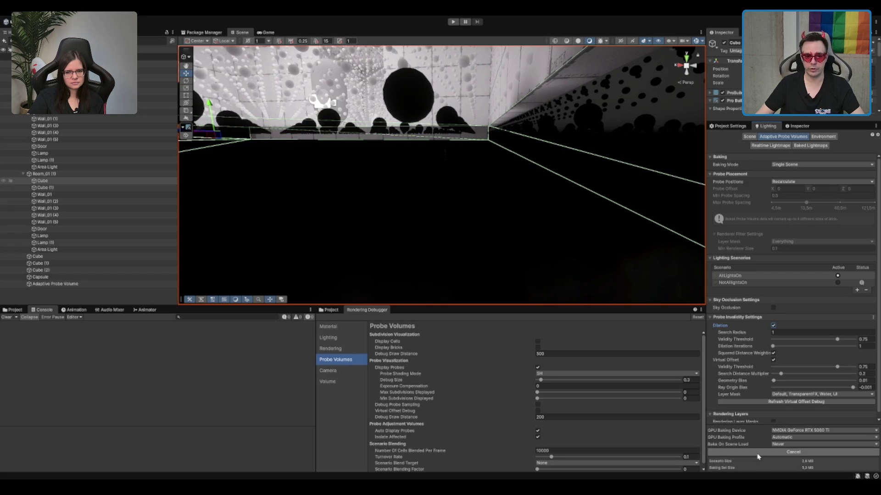
Rebake the probe lighting with dilation and orbit around the floor cube to inspect the probes.
left_click(764, 454)
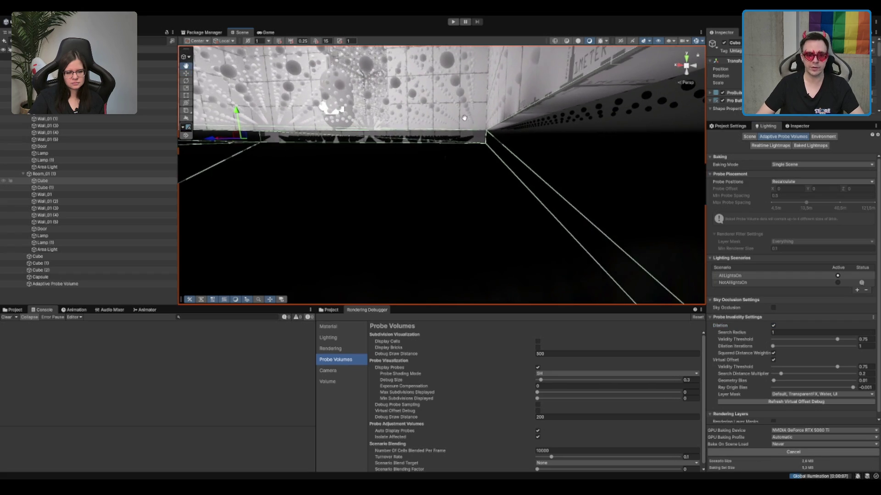
left_click_drag(508, 170, 483, 125)
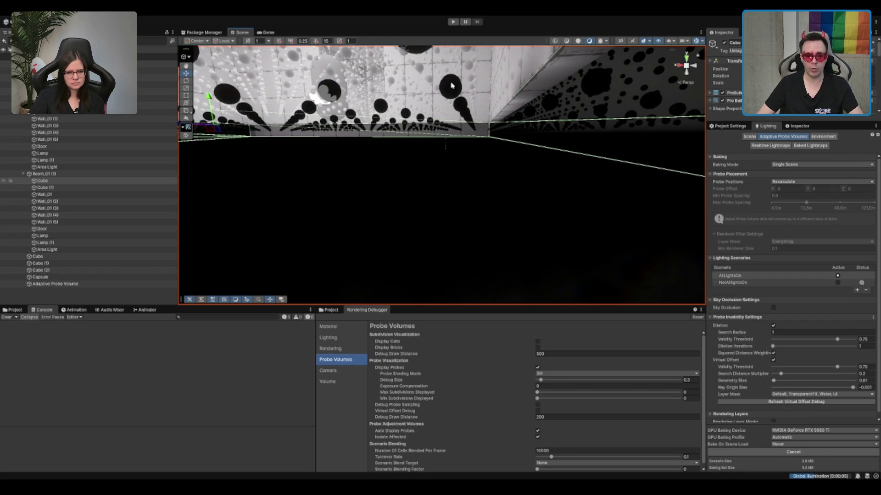
mouse_move(451, 85)
left_mouse_down()
mouse_move(464, 99)
mouse_move(450, 128)
mouse_move(459, 161)
mouse_move(465, 104)
left_mouse_up()
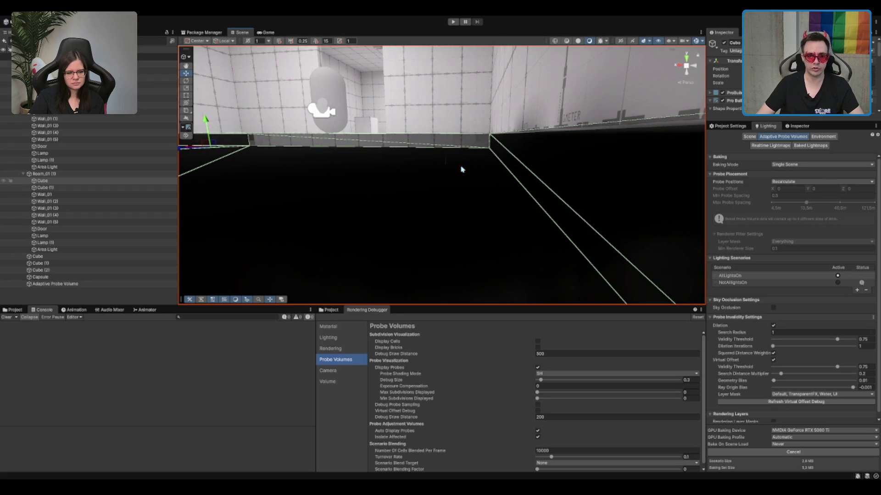
mouse_move(474, 170)
left_mouse_down()
mouse_move(479, 115)
mouse_move(425, 159)
mouse_move(459, 156)
mouse_move(474, 130)
mouse_move(480, 151)
mouse_move(489, 142)
left_mouse_up()
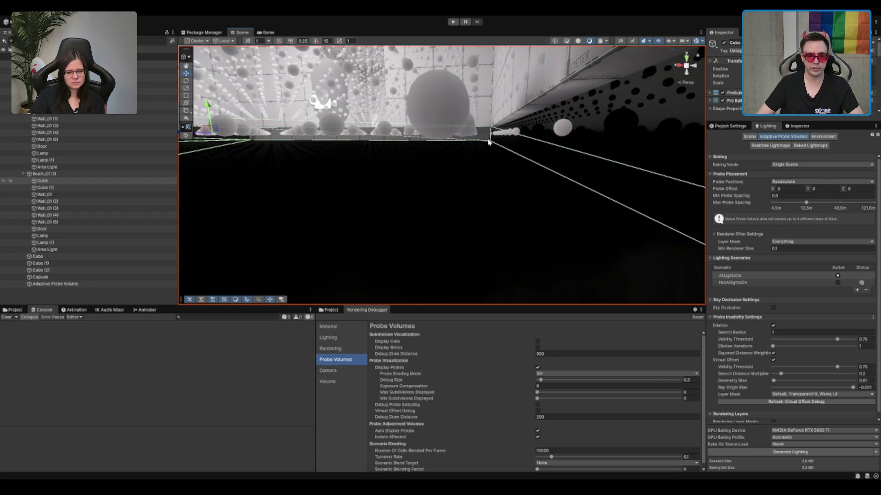
mouse_move(440, 130)
left_mouse_down()
mouse_move(467, 185)
mouse_move(478, 172)
left_mouse_up()
mouse_move(609, 92)
left_mouse_down()
mouse_move(334, 194)
mouse_move(526, 133)
mouse_move(500, 145)
mouse_move(503, 153)
mouse_move(484, 138)
left_mouse_up()
mouse_move(581, 92)
left_mouse_down()
mouse_move(569, 143)
mouse_move(528, 135)
mouse_move(541, 126)
mouse_move(507, 159)
mouse_move(542, 161)
mouse_move(468, 109)
mouse_move(407, 159)
mouse_move(568, 147)
mouse_move(481, 151)
mouse_move(468, 138)
mouse_move(190, 194)
left_mouse_up()
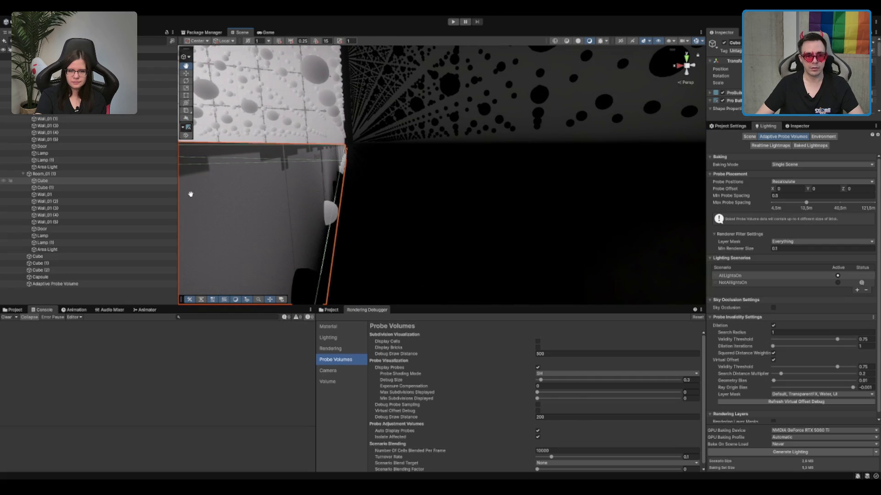
mouse_move(332, 194)
left_mouse_down()
mouse_move(380, 181)
mouse_move(358, 167)
mouse_move(360, 185)
mouse_move(546, 181)
mouse_move(536, 143)
left_mouse_up()
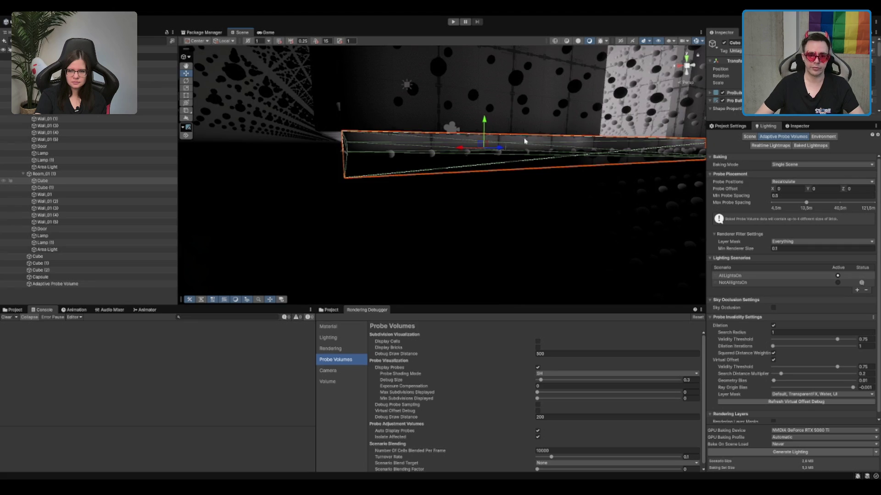
left_click_drag(525, 141, 487, 225)
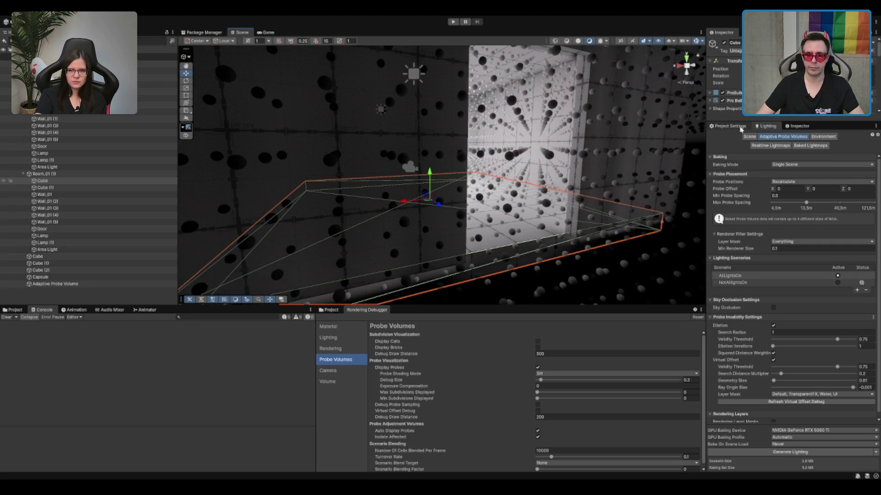
Enlarge the floor cube to size 11 on X and Z and view it among the probes.
left_click(797, 126)
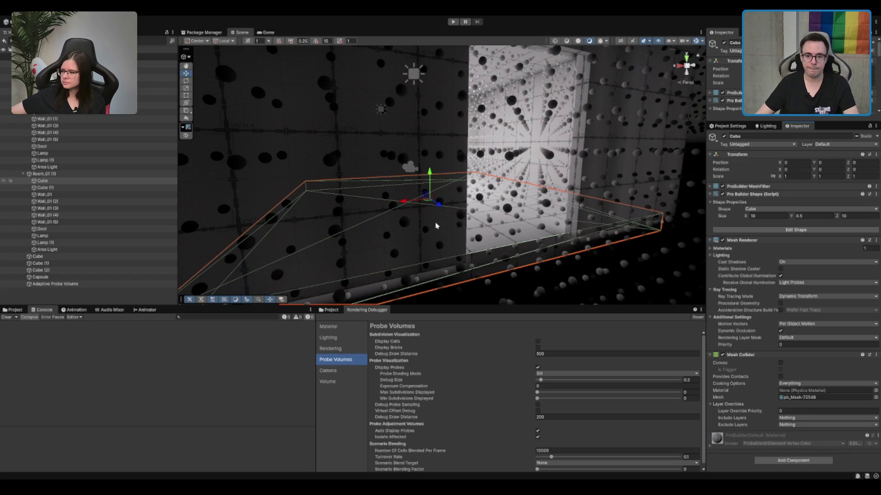
scroll(435, 226, "up", 3)
left_click(767, 215)
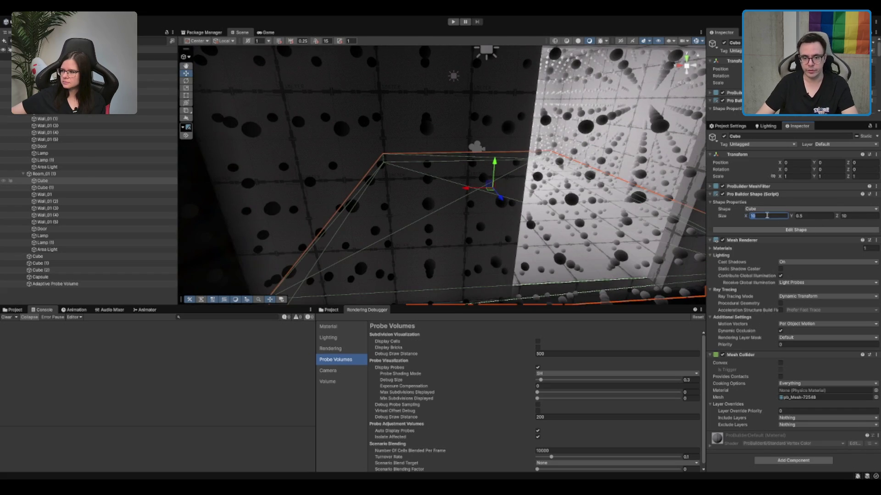
type("11")
left_click(854, 215)
type("11")
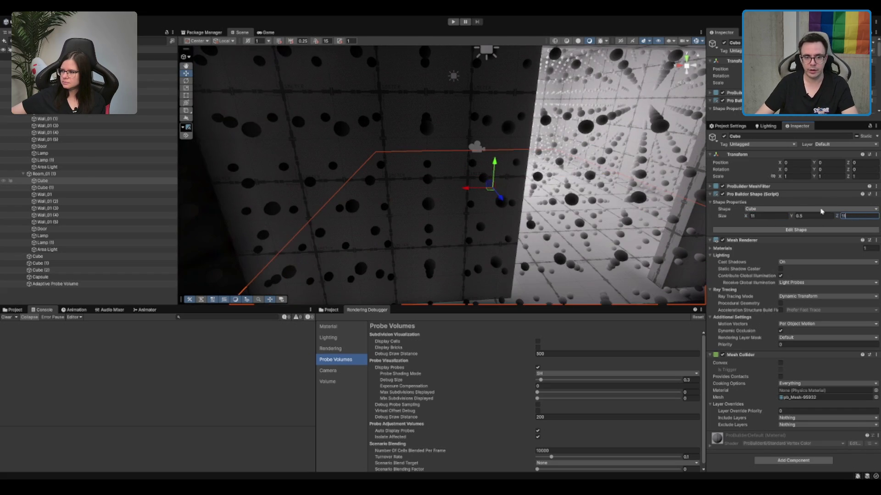
mouse_move(513, 136)
left_mouse_down()
mouse_move(486, 183)
mouse_move(458, 199)
mouse_move(511, 222)
mouse_move(687, 258)
left_mouse_up()
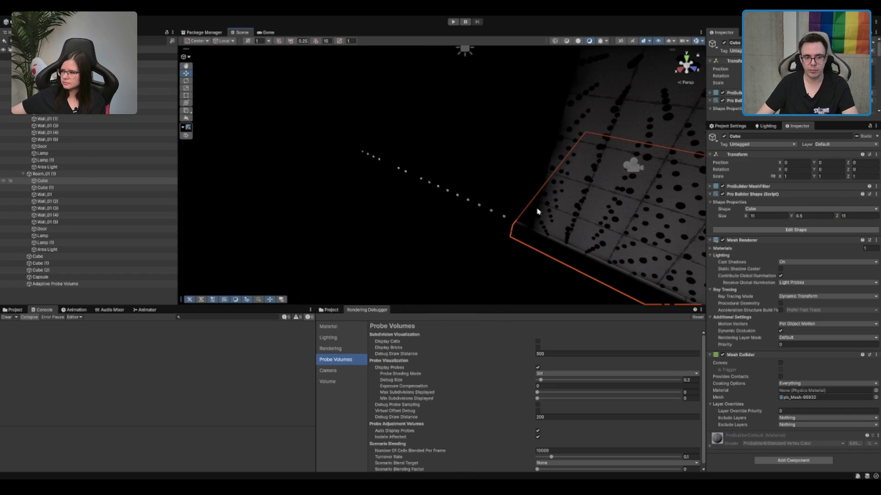
scroll(603, 210, "up", 5)
mouse_move(604, 210)
left_mouse_down()
mouse_move(613, 191)
mouse_move(510, 212)
left_mouse_up()
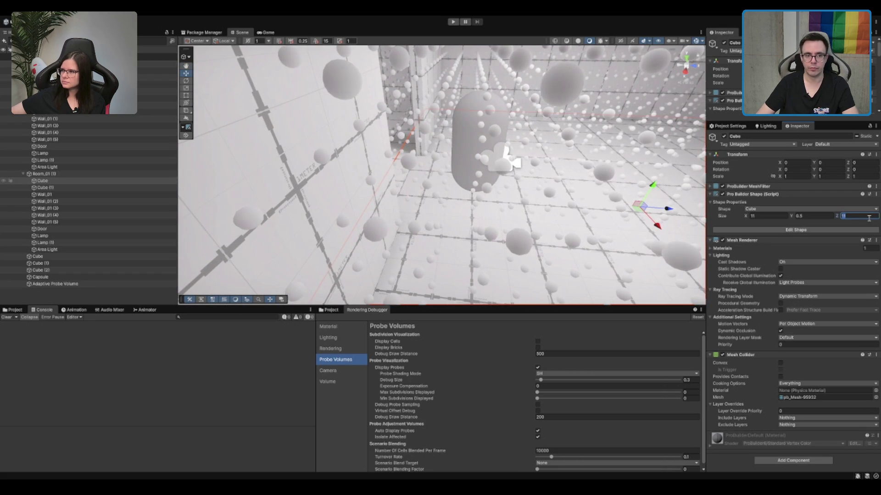
mouse_move(596, 165)
left_mouse_down()
mouse_move(625, 147)
mouse_move(442, 207)
left_mouse_up()
Revert the cube's Z size to 10, rebake, and fly through the room checking probes.
key("ctrl+z")
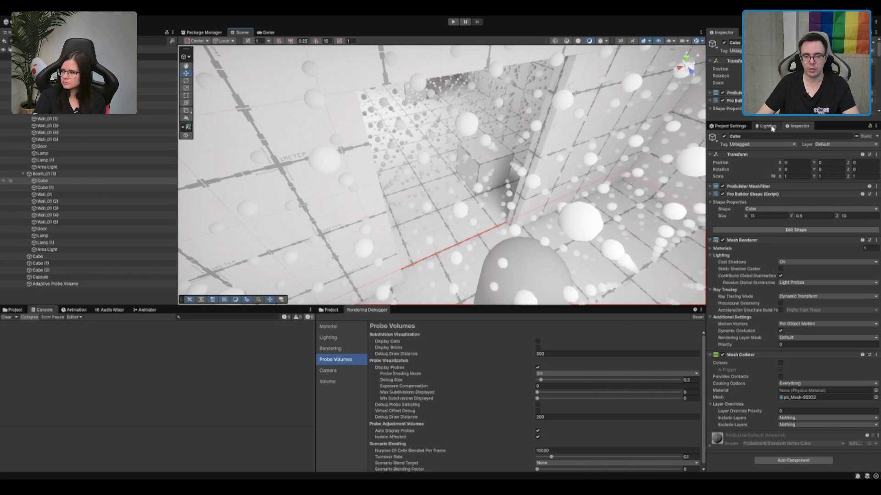
left_click(772, 129)
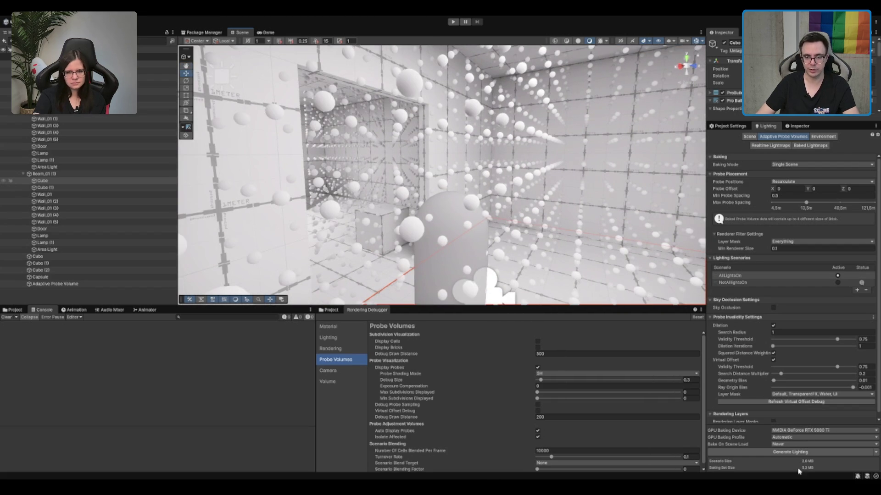
left_click(796, 452)
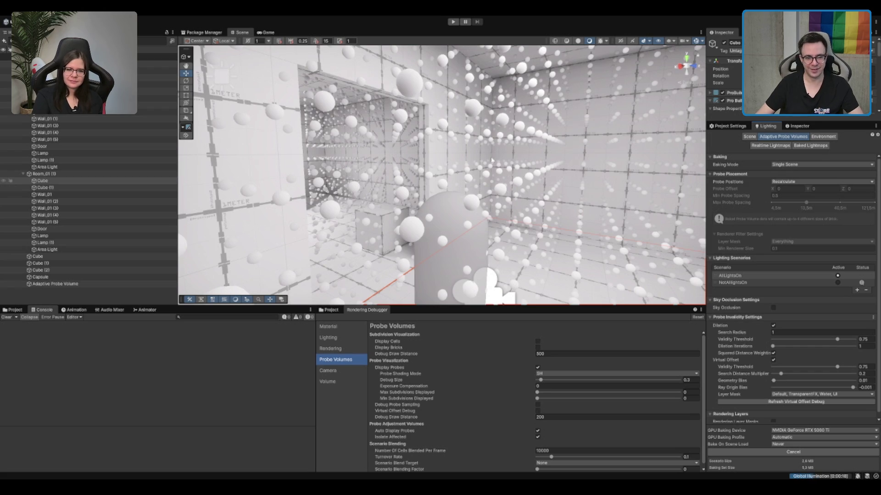
mouse_move(495, 221)
left_mouse_down()
mouse_move(429, 259)
mouse_move(537, 275)
mouse_move(499, 167)
left_mouse_up()
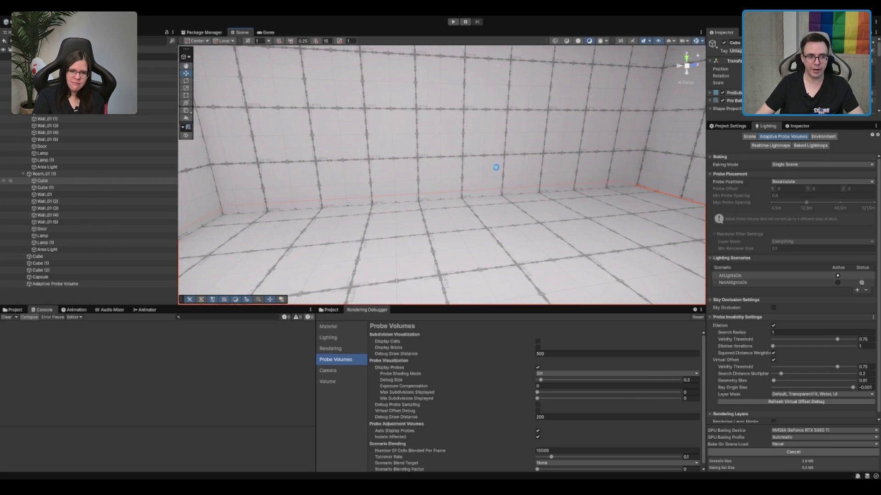
left_click_drag(506, 187, 609, 139)
mouse_move(480, 153)
left_mouse_down()
mouse_move(501, 163)
mouse_move(542, 156)
mouse_move(524, 244)
left_mouse_up()
Hide the probe spheres and look over the room corner, ceiling and doorway.
left_click(537, 367)
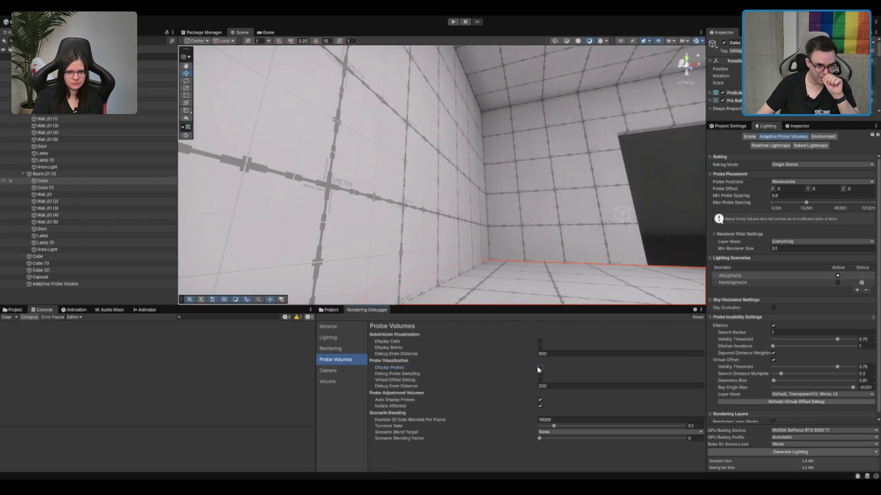
mouse_move(505, 206)
left_mouse_down()
mouse_move(560, 190)
mouse_move(403, 220)
mouse_move(452, 207)
mouse_move(513, 150)
mouse_move(495, 130)
mouse_move(369, 161)
mouse_move(195, 185)
left_mouse_up()
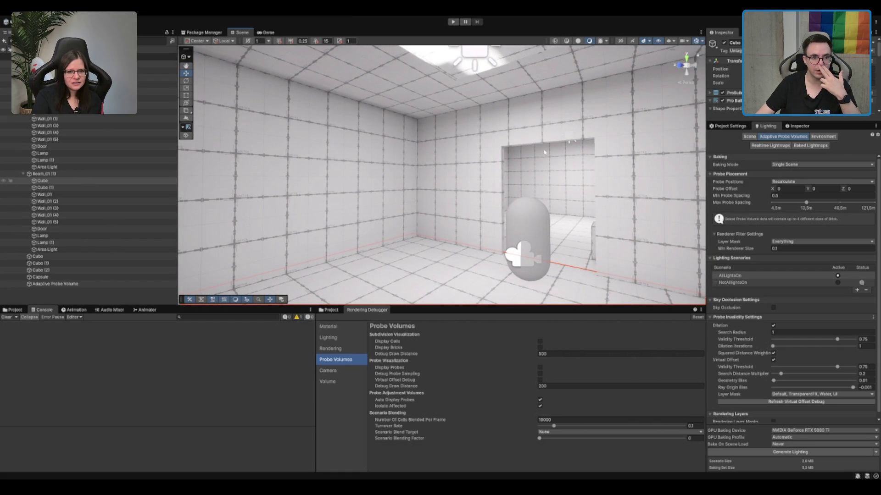
left_click_drag(544, 152, 376, 116)
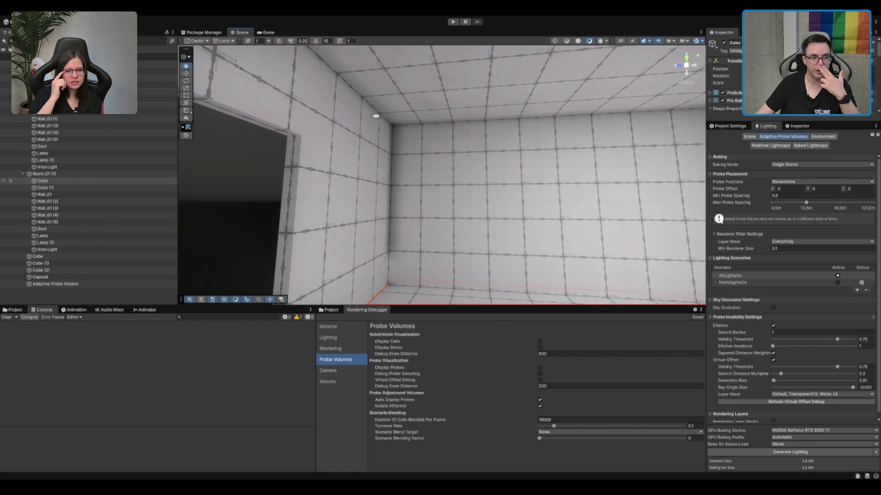
mouse_move(407, 165)
left_mouse_down()
mouse_move(459, 184)
mouse_move(744, 185)
left_mouse_up()
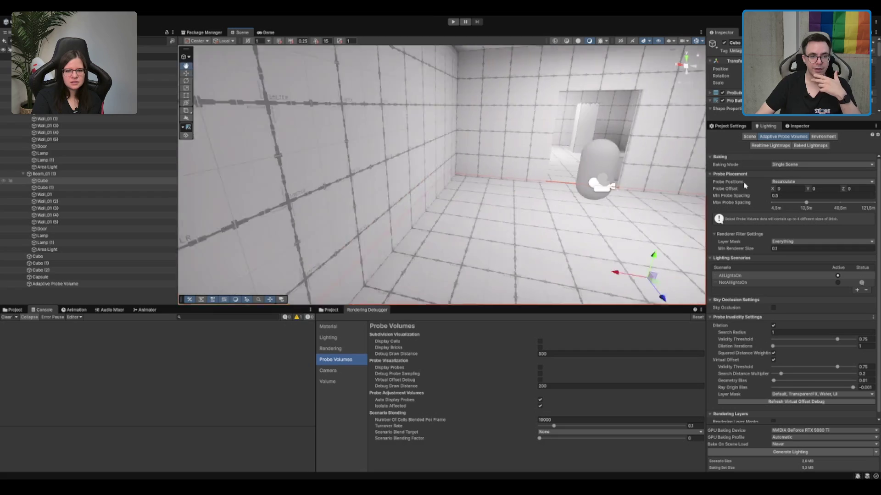
scroll(745, 185, "down", 1)
Frame the Cube in textured shading from outside and select Wall_01.
key("f")
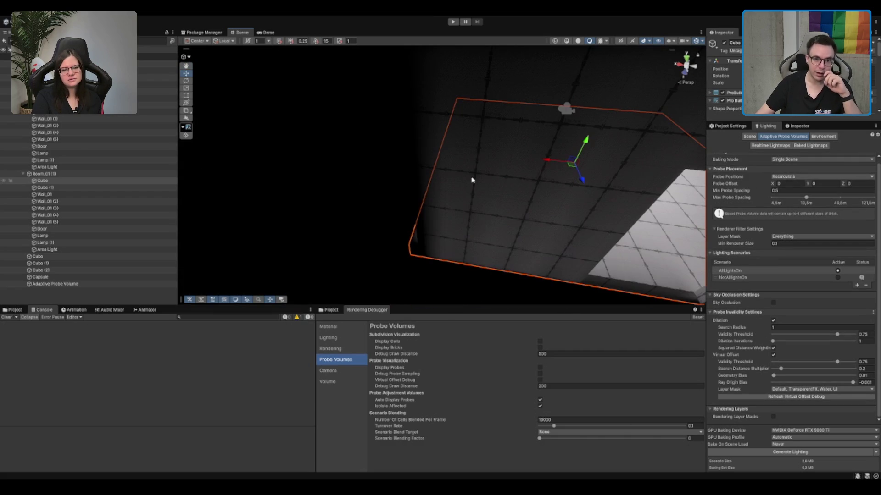
left_click(578, 41)
mouse_move(504, 151)
left_mouse_down()
mouse_move(477, 165)
mouse_move(494, 223)
mouse_move(588, 261)
mouse_move(518, 197)
left_mouse_up()
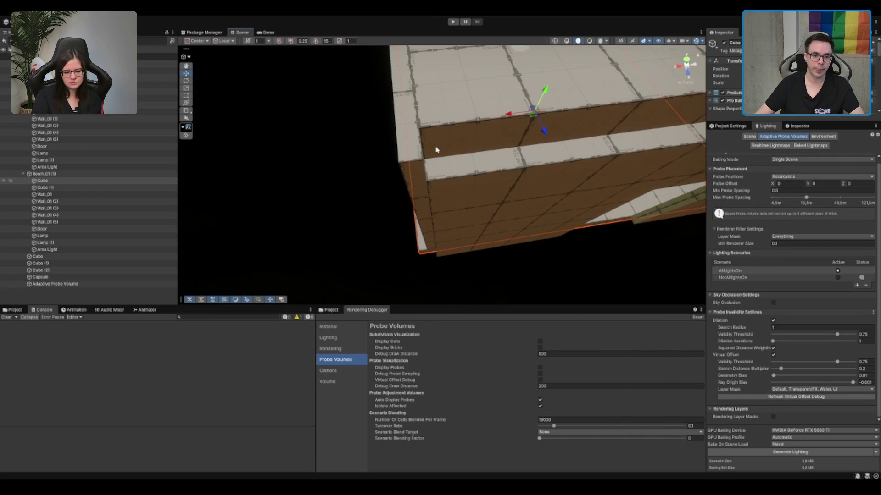
left_click(406, 151)
mouse_move(411, 105)
left_mouse_down()
mouse_move(464, 126)
mouse_move(466, 165)
mouse_move(695, 143)
left_mouse_up()
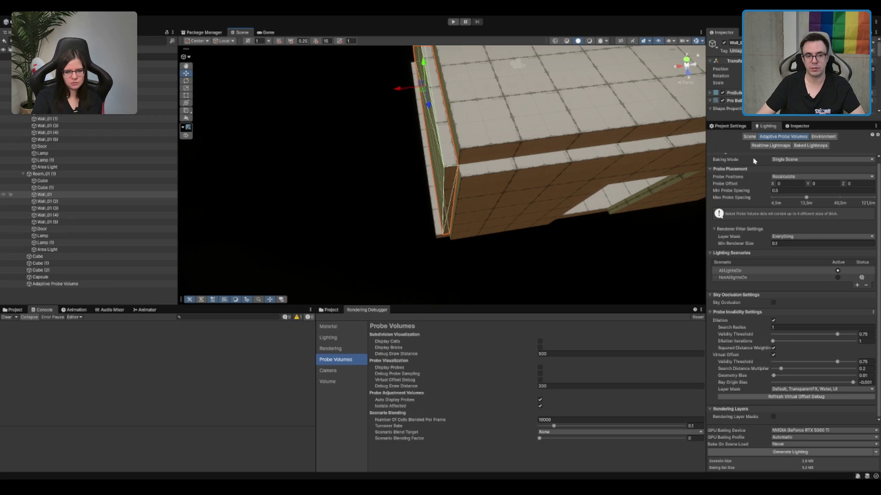
scroll(457, 122, "up", 2)
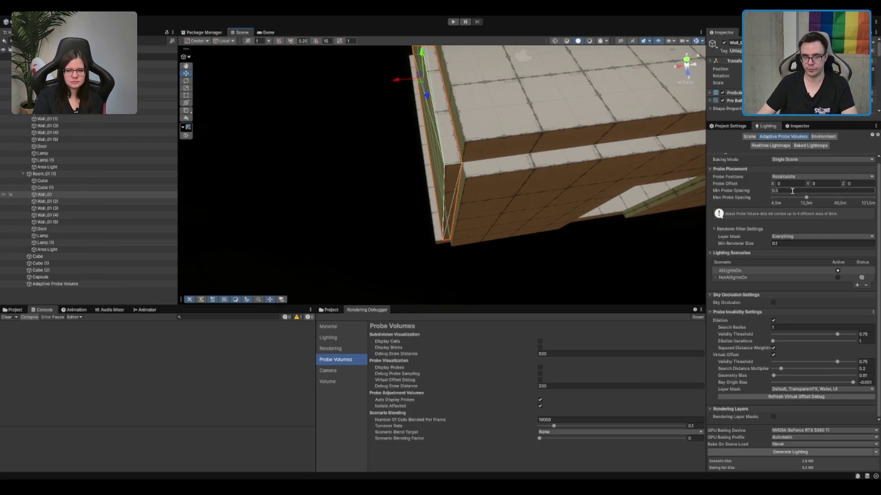
Set Wall_01's Size X to 0.5 and check the thicker wall from several angles.
left_click(801, 126)
left_click(762, 216)
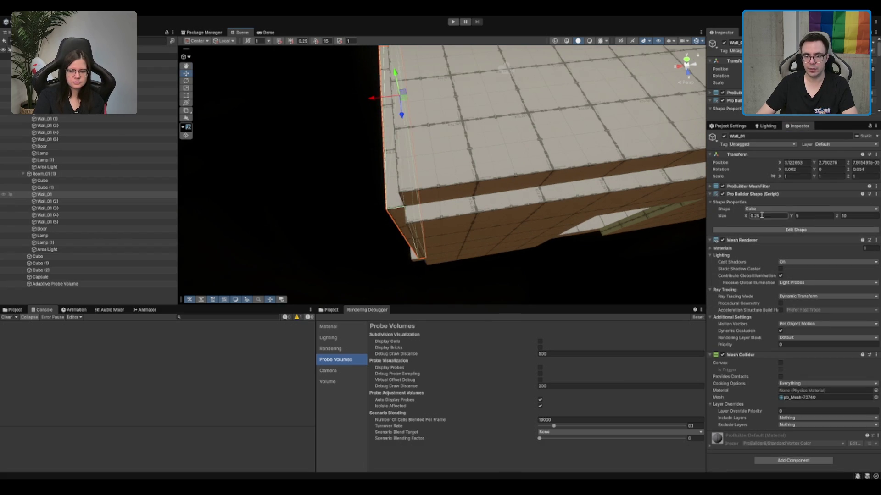
type(".5")
mouse_move(427, 172)
left_mouse_down()
mouse_move(477, 156)
mouse_move(445, 149)
left_mouse_up()
mouse_move(488, 179)
left_mouse_down()
mouse_move(497, 191)
mouse_move(572, 104)
mouse_move(591, 178)
left_mouse_up()
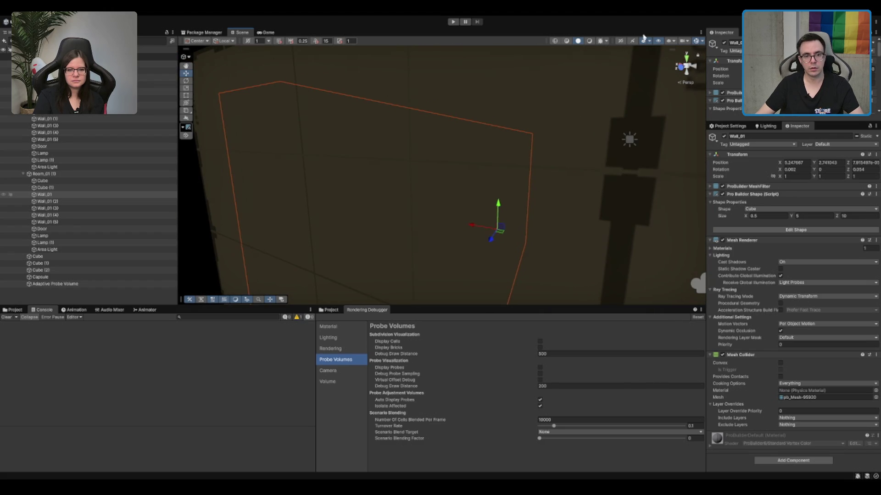
left_click(589, 41)
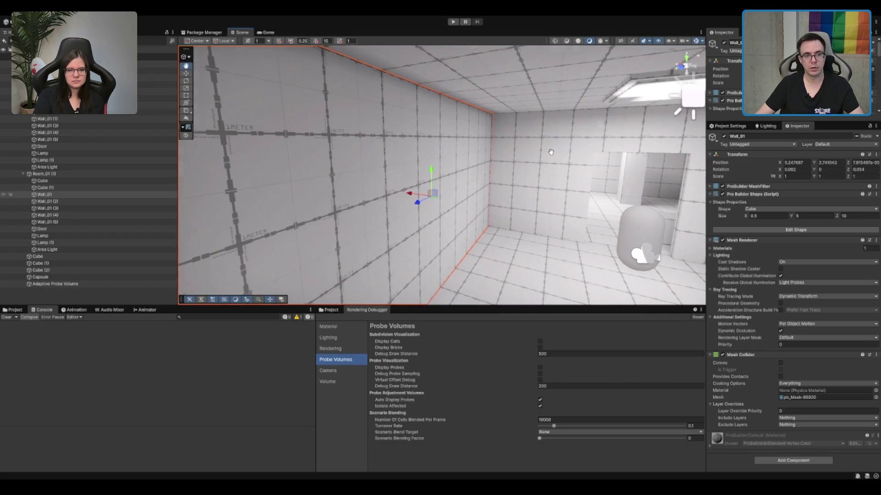
mouse_move(384, 156)
left_mouse_down()
mouse_move(456, 214)
mouse_move(384, 224)
mouse_move(668, 197)
mouse_move(689, 275)
mouse_move(560, 187)
mouse_move(669, 212)
mouse_move(497, 131)
mouse_move(604, 55)
left_mouse_up()
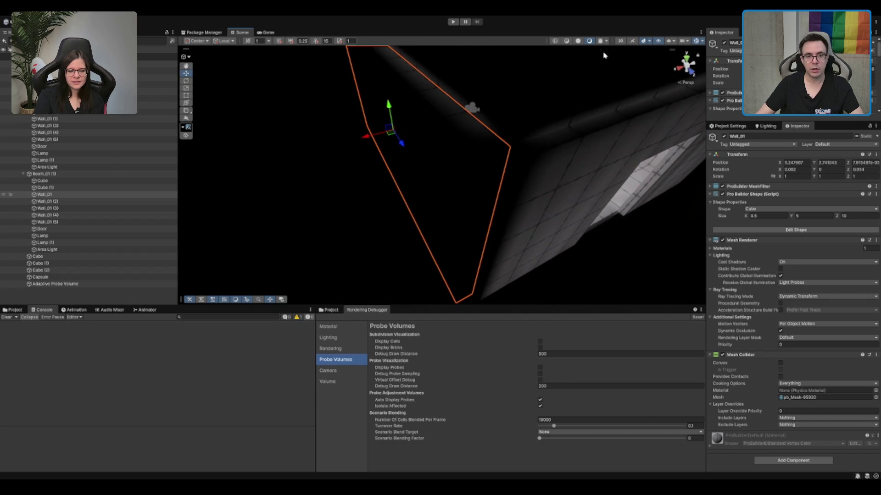
left_click(578, 41)
Lengthen Wall_01 to Size Z 10.25 and shift it to close the corner gap.
key("w")
key("f")
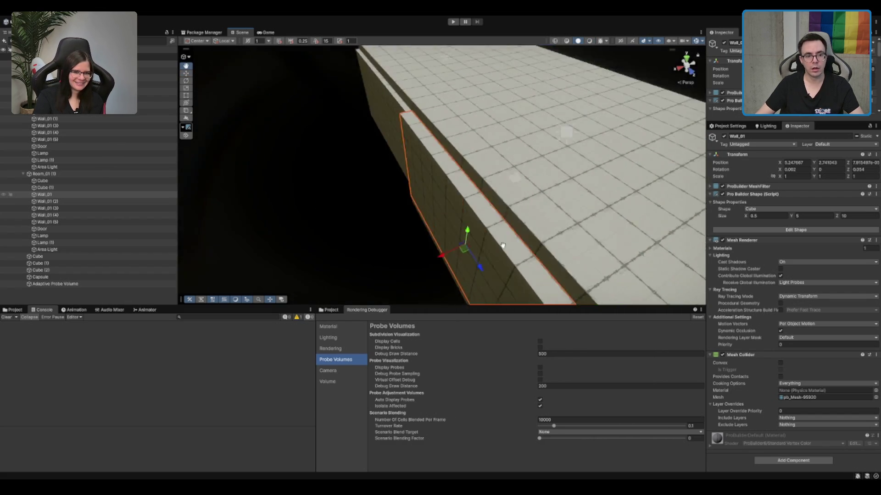
mouse_move(454, 157)
left_mouse_down()
mouse_move(615, 133)
mouse_move(635, 188)
mouse_move(603, 167)
mouse_move(791, 156)
mouse_move(432, 177)
mouse_move(688, 204)
left_mouse_up()
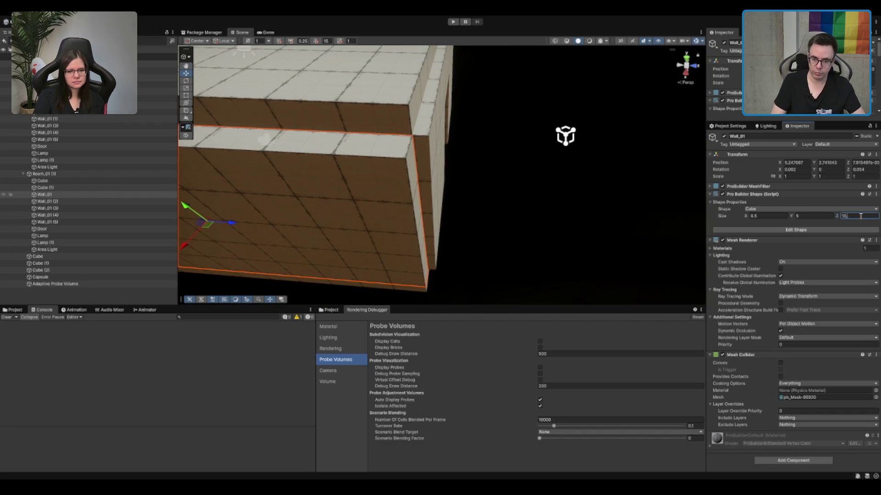
type("25")
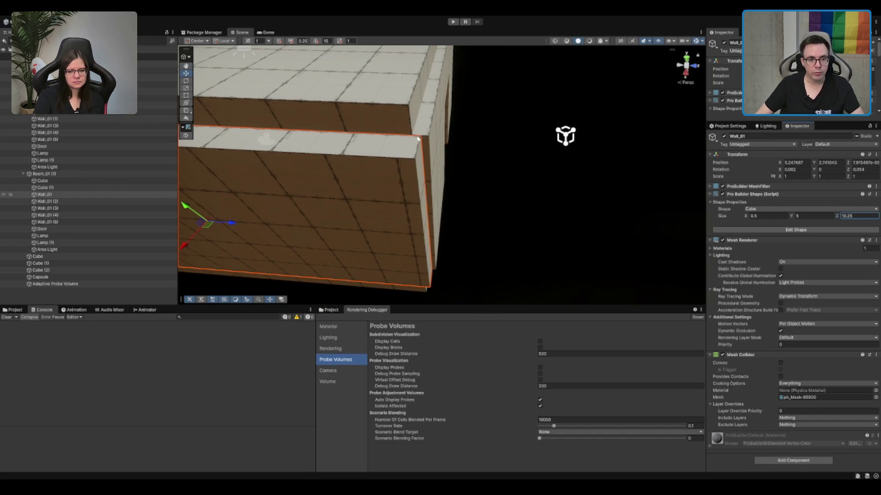
left_click_drag(422, 140, 427, 141)
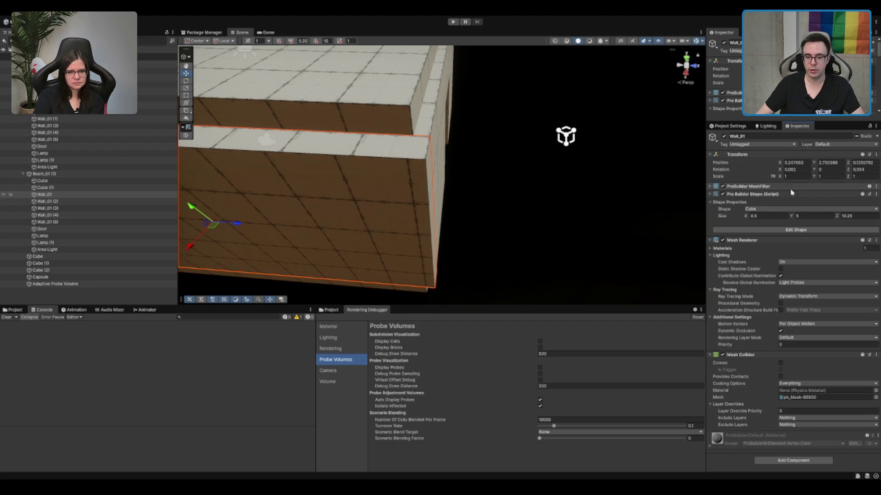
left_click(767, 126)
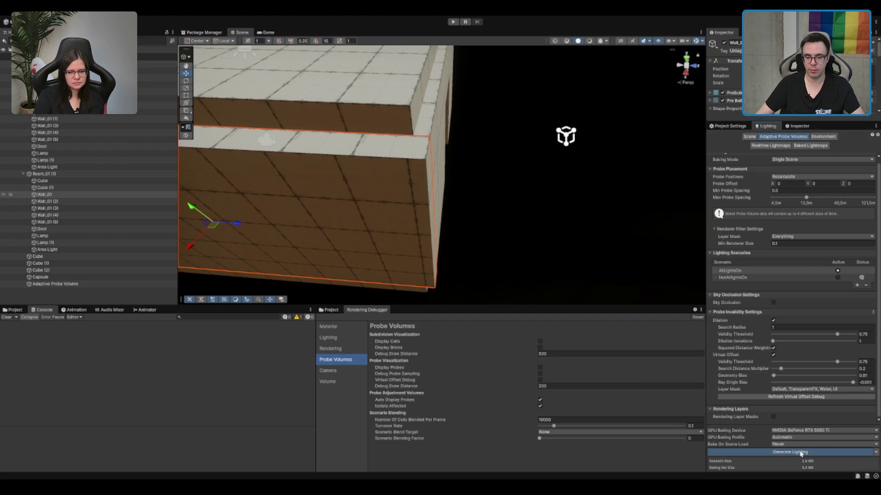
Rebake the lighting with the resized wall and view the room corner in flat shading.
left_click(793, 451)
left_click_drag(586, 224, 351, 80)
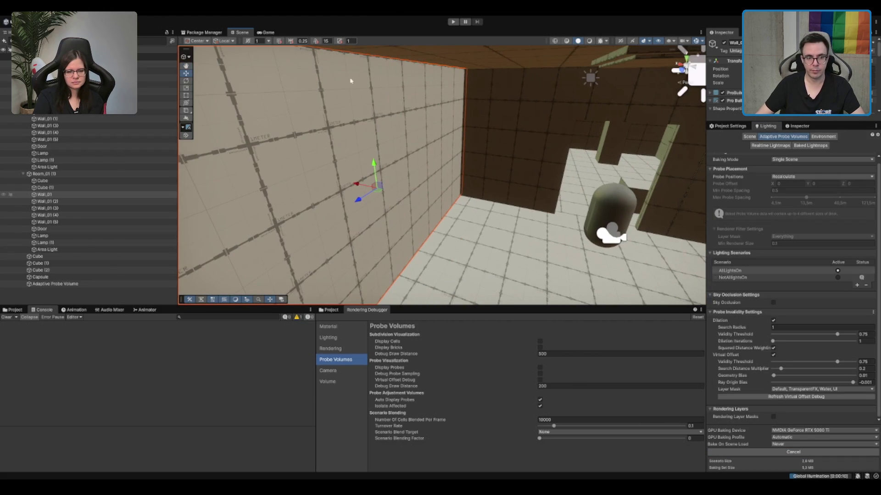
left_click(589, 41)
mouse_move(431, 143)
left_mouse_down()
mouse_move(446, 139)
mouse_move(415, 134)
left_mouse_up()
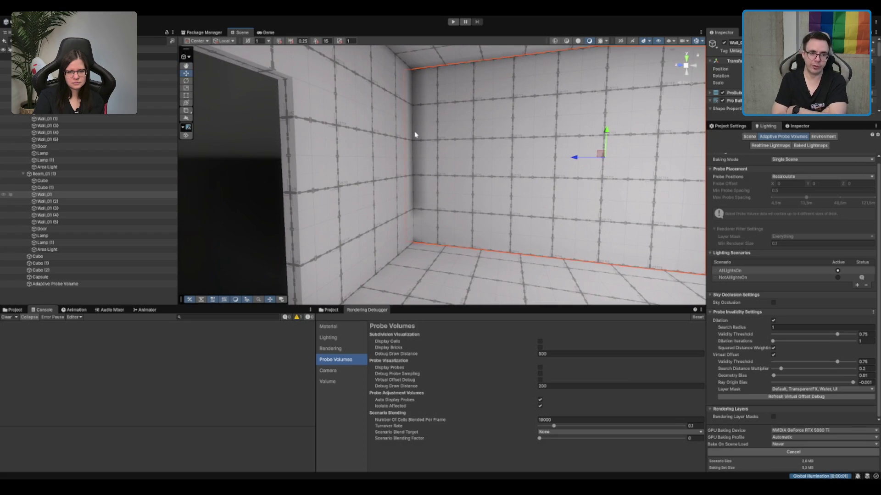
Frame the corner wall with scene lighting on, then select the lower Cube block.
left_click(414, 133)
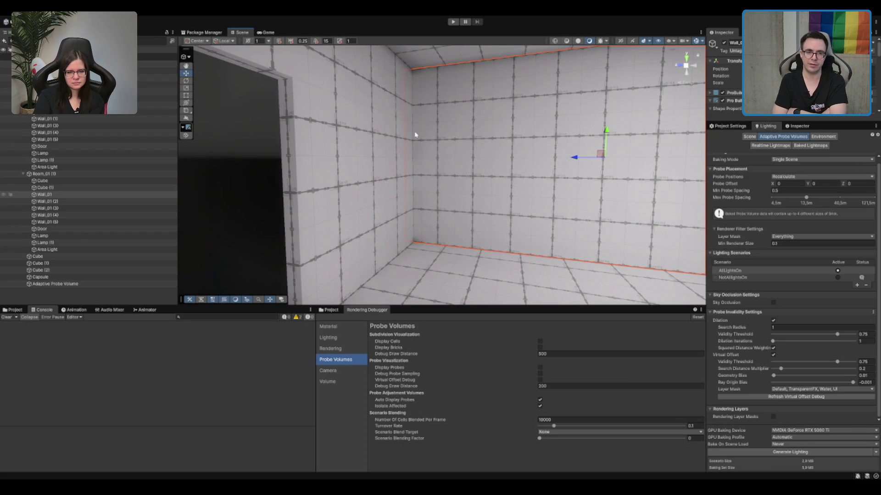
mouse_move(415, 133)
left_mouse_down()
mouse_move(436, 130)
mouse_move(550, 169)
mouse_move(539, 178)
mouse_move(497, 43)
mouse_move(574, 180)
mouse_move(670, 139)
mouse_move(534, 82)
left_mouse_up()
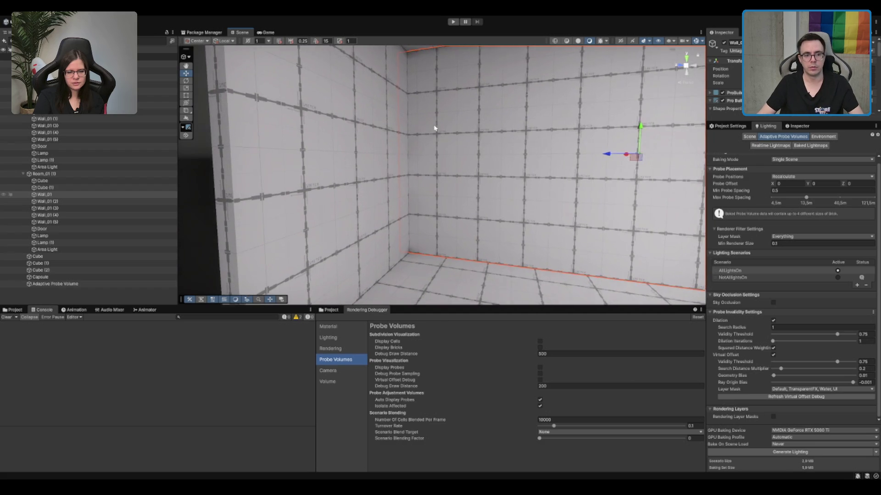
key("f")
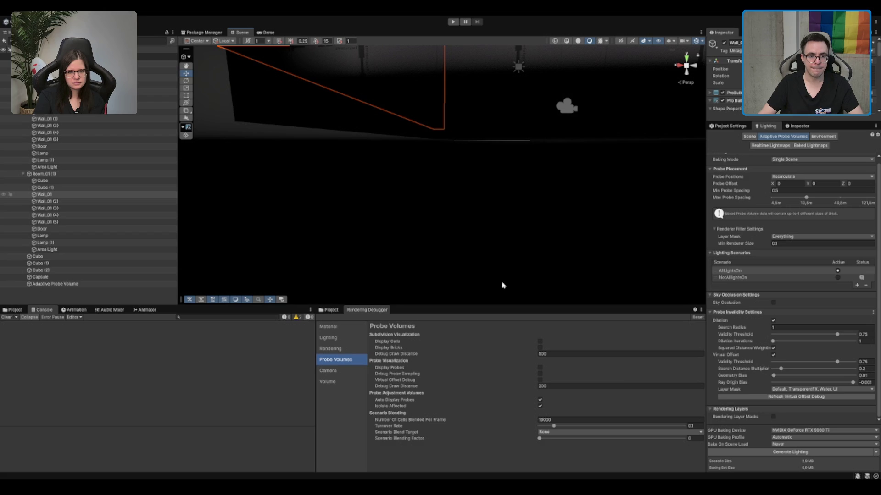
left_click(576, 41)
mouse_move(483, 135)
left_mouse_down()
mouse_move(525, 144)
mouse_move(549, 179)
mouse_move(598, 160)
mouse_move(455, 145)
left_mouse_up()
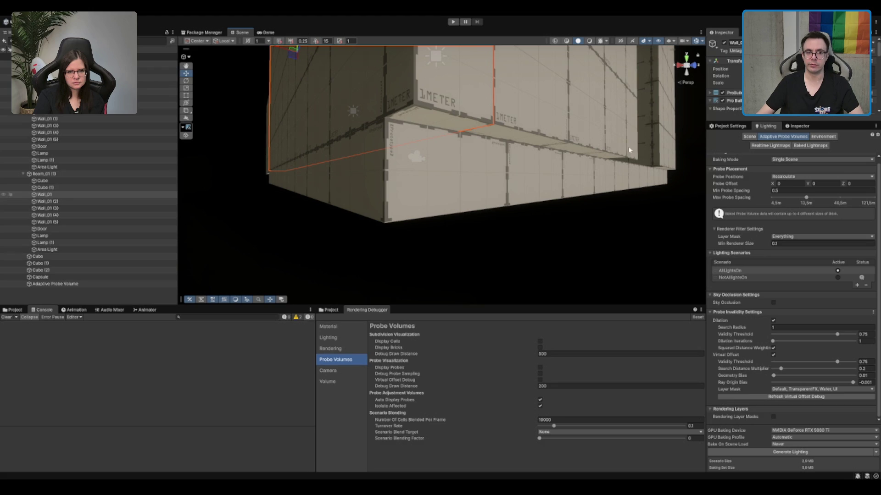
left_click(465, 154)
scroll(529, 114, "up", 6)
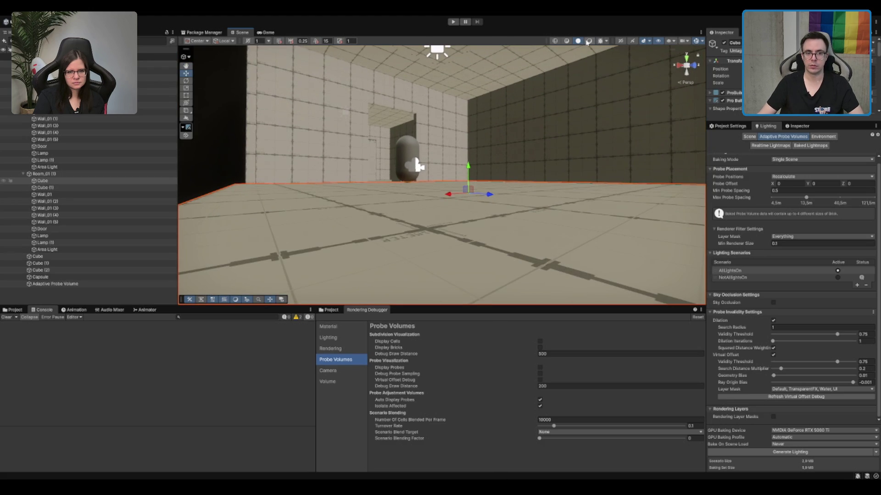
Inspect Wall_01 and the room corner in flat and textured shading.
left_click(588, 41)
scroll(517, 248, "down", 5)
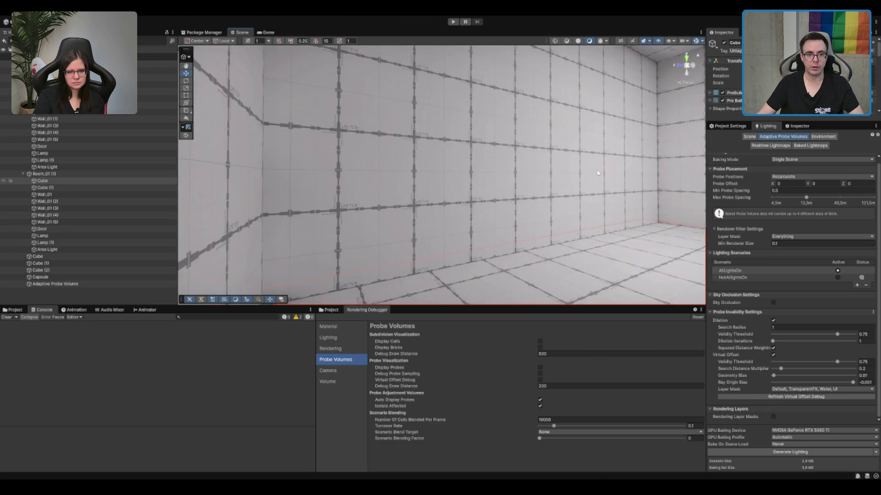
mouse_move(598, 173)
left_mouse_down()
mouse_move(473, 188)
mouse_move(527, 129)
mouse_move(458, 156)
mouse_move(427, 180)
mouse_move(177, 216)
mouse_move(670, 223)
mouse_move(638, 225)
left_mouse_up()
mouse_move(557, 146)
left_mouse_down()
mouse_move(491, 122)
mouse_move(365, 140)
left_mouse_up()
left_click(379, 141)
key("f")
mouse_move(365, 211)
left_mouse_down()
mouse_move(515, 144)
mouse_move(641, 136)
mouse_move(597, 163)
left_mouse_up()
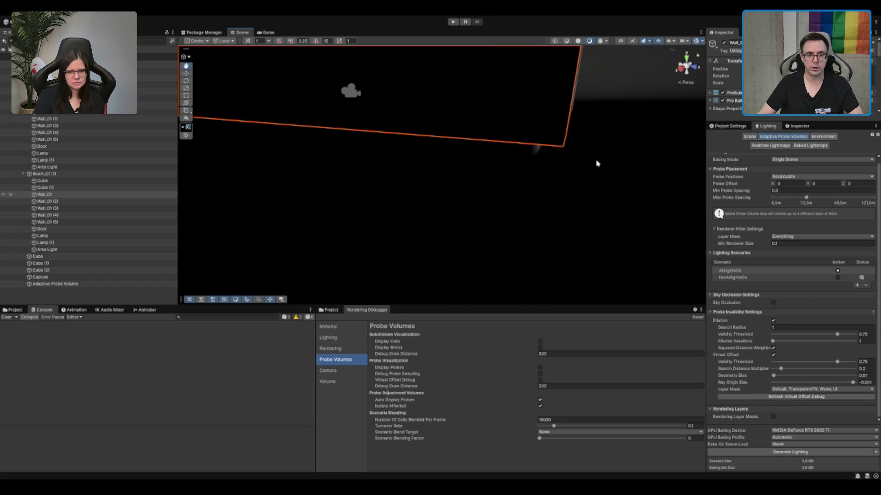
left_click(579, 41)
Duplicate the floor cube and slide the copy into place as a roof slab.
left_click(498, 168)
key("ctrl+d")
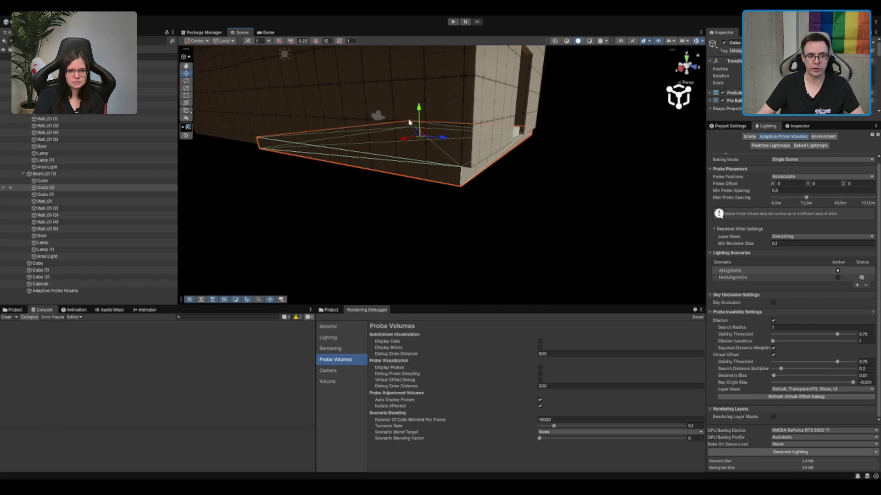
mouse_move(445, 140)
left_mouse_down()
mouse_move(697, 204)
mouse_move(519, 199)
mouse_move(583, 152)
mouse_move(582, 166)
left_mouse_up()
scroll(572, 145, "down", 2)
Rebake the lighting and look over the walls, ceiling and floor for leaks.
left_click(776, 449)
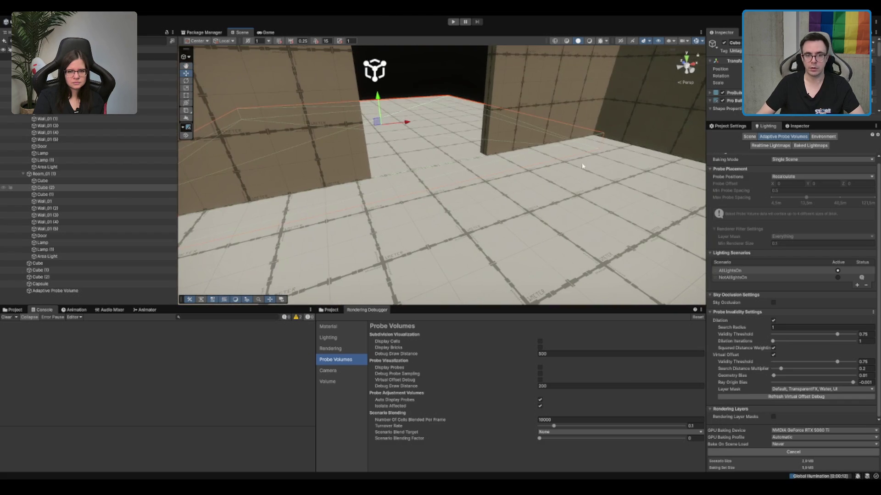
left_click(588, 41)
scroll(560, 120, "down", 3)
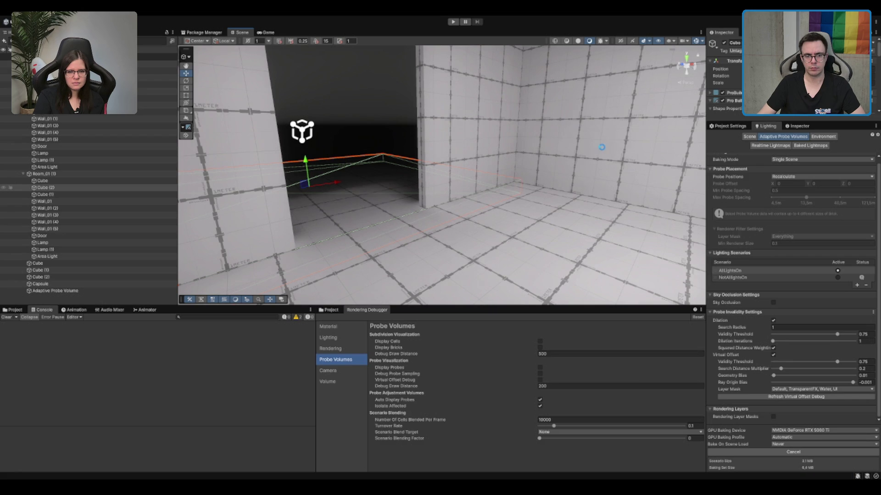
scroll(585, 153, "down", 3)
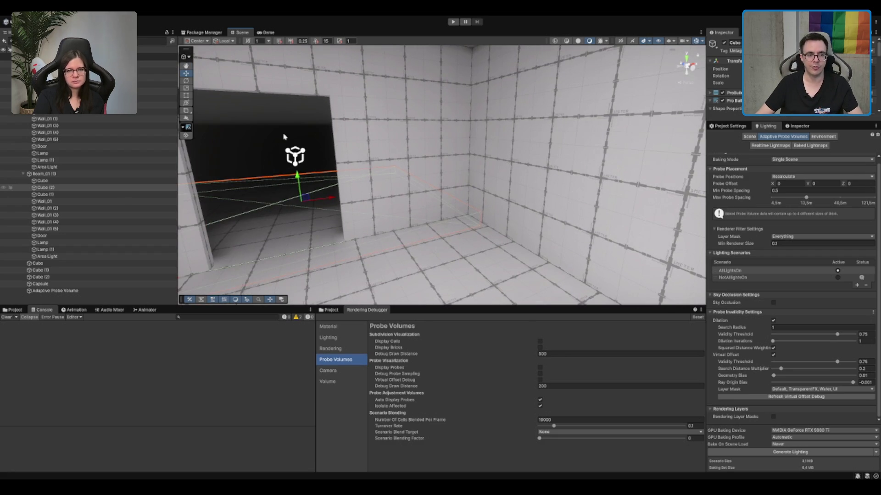
mouse_move(545, 138)
left_mouse_down()
mouse_move(524, 67)
mouse_move(514, 84)
mouse_move(530, 119)
left_mouse_up()
left_click(586, 40)
mouse_move(615, 102)
left_mouse_down()
mouse_move(495, 191)
mouse_move(523, 220)
mouse_move(516, 223)
mouse_move(393, 211)
mouse_move(454, 188)
mouse_move(414, 124)
left_mouse_up()
Select the ceiling slab Cube (1) and show its properties in the Inspector.
left_click(496, 161)
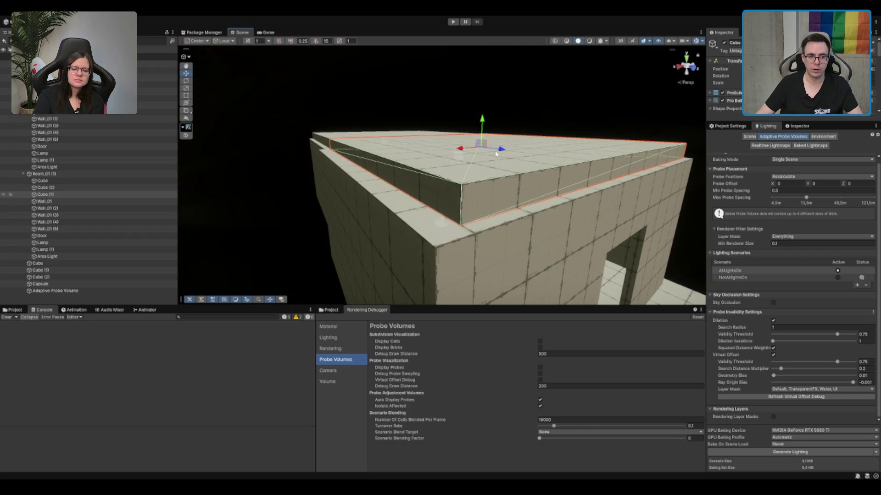
left_click_drag(496, 154, 466, 162)
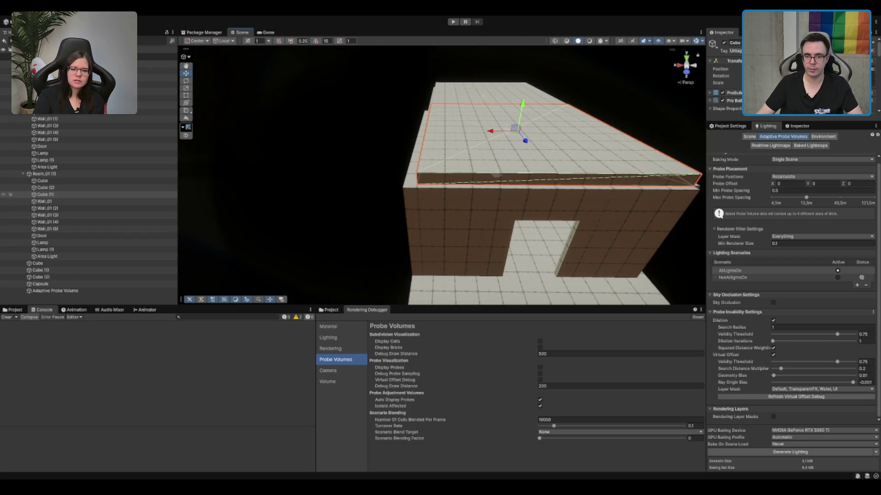
left_click(798, 126)
left_click_drag(505, 160, 489, 166)
mouse_move(425, 166)
left_mouse_down()
mouse_move(531, 197)
mouse_move(522, 189)
mouse_move(418, 198)
mouse_move(439, 205)
mouse_move(458, 232)
mouse_move(432, 212)
mouse_move(320, 214)
left_mouse_up()
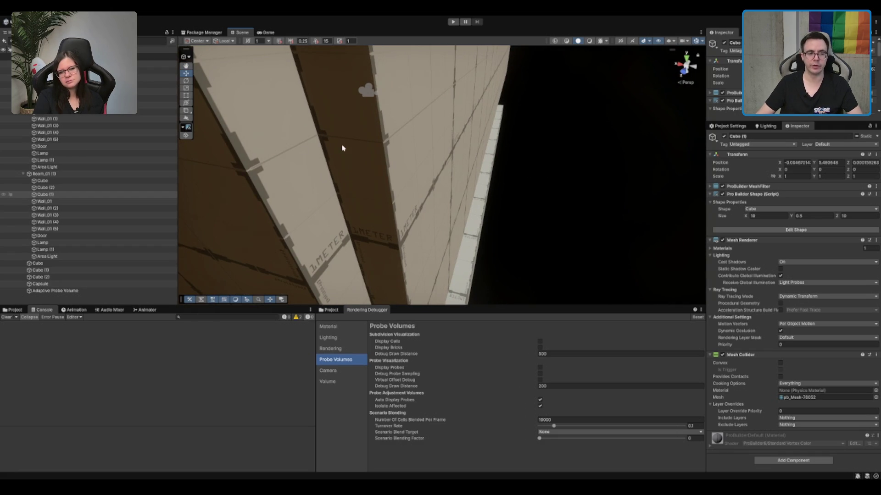
Turn on Display Probes and orbit along the walls, gaps and roof to spot leaks.
mouse_move(318, 140)
left_mouse_down()
mouse_move(314, 132)
mouse_move(399, 130)
mouse_move(483, 109)
mouse_move(412, 86)
mouse_move(415, 190)
left_mouse_up()
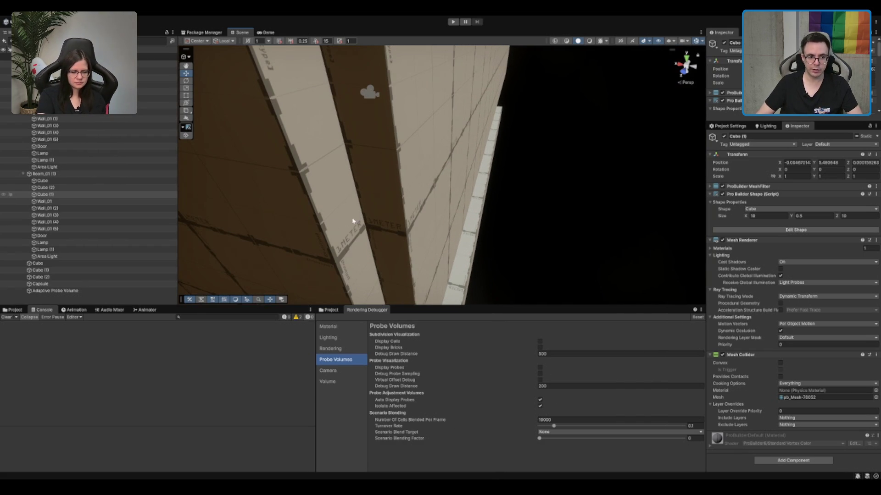
left_click(540, 368)
mouse_move(495, 230)
left_mouse_down()
mouse_move(495, 255)
mouse_move(400, 188)
left_mouse_up()
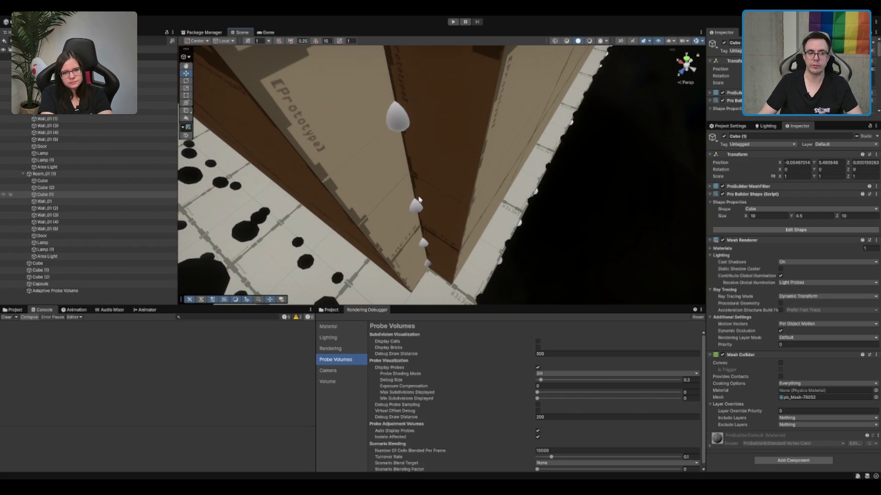
mouse_move(419, 200)
left_mouse_down()
mouse_move(592, 225)
mouse_move(589, 212)
mouse_move(573, 228)
mouse_move(376, 238)
mouse_move(404, 227)
mouse_move(383, 228)
left_mouse_up()
left_click_drag(467, 228, 372, 179)
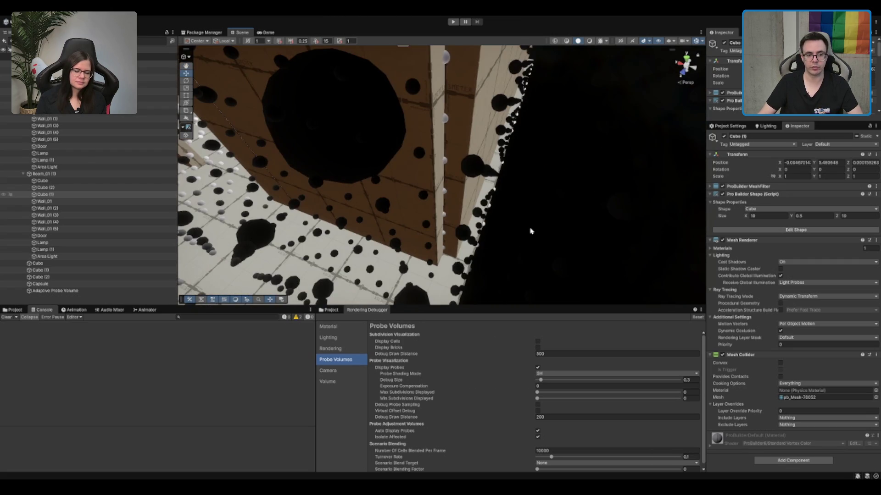
left_click_drag(530, 231, 500, 201)
scroll(489, 209, "up", 10)
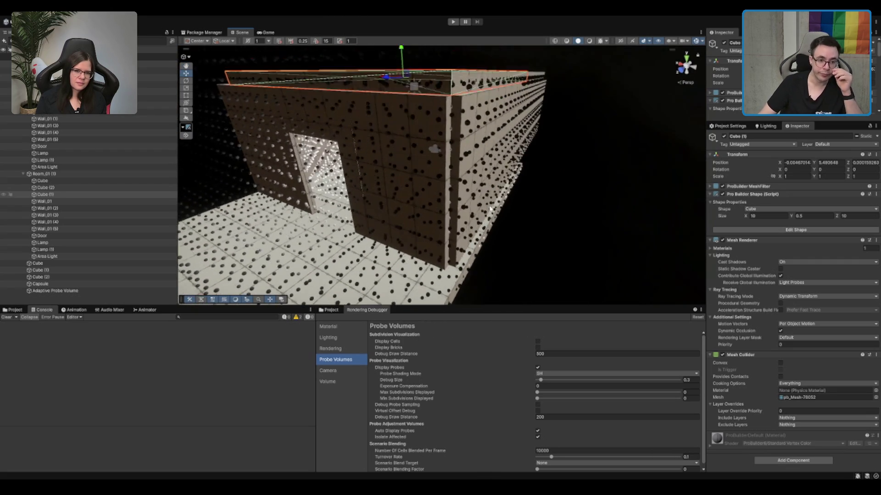
scroll(489, 210, "down", 5)
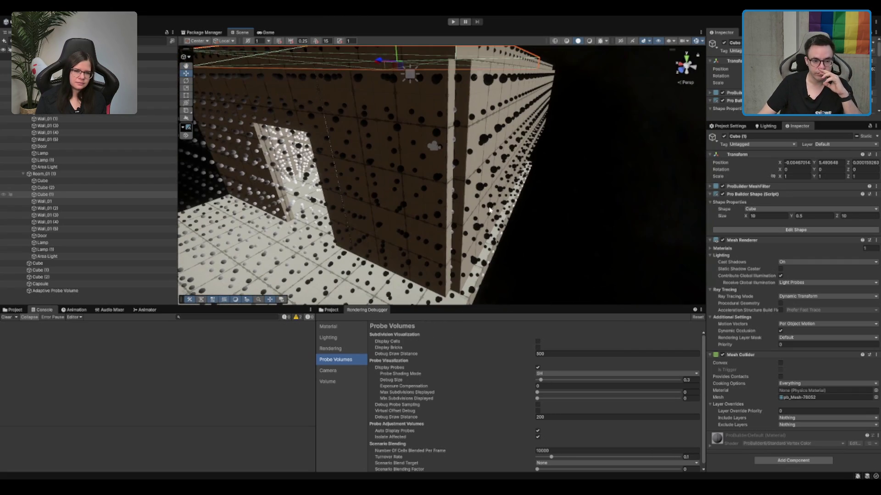
left_click_drag(462, 213, 428, 173)
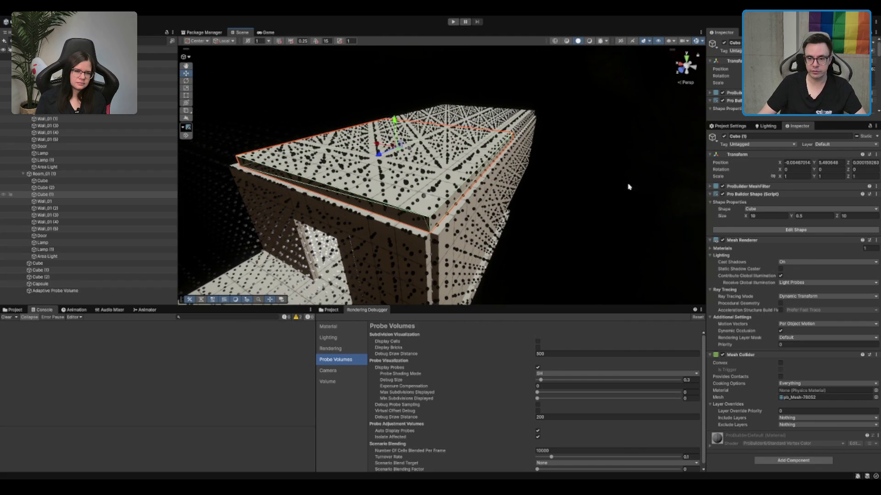
Widen the ceiling slab Cube (1) to Size X 11 and view it in unlit shading.
left_click_drag(628, 186, 592, 197)
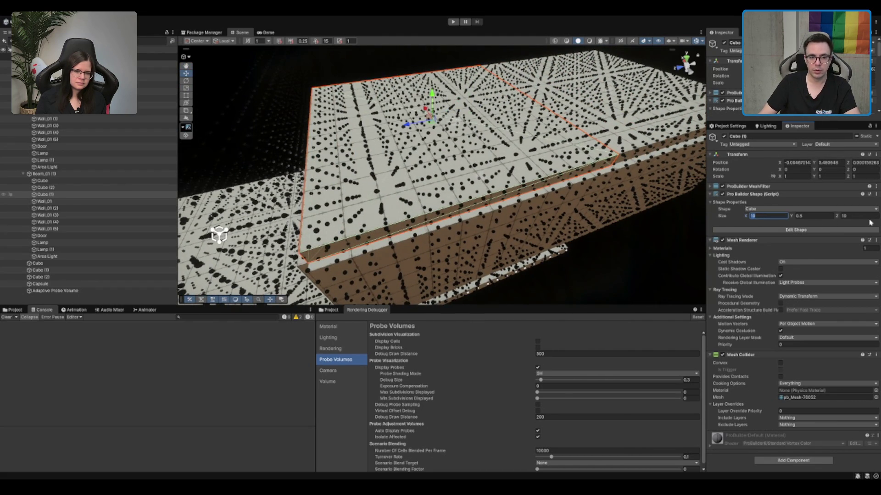
type("11")
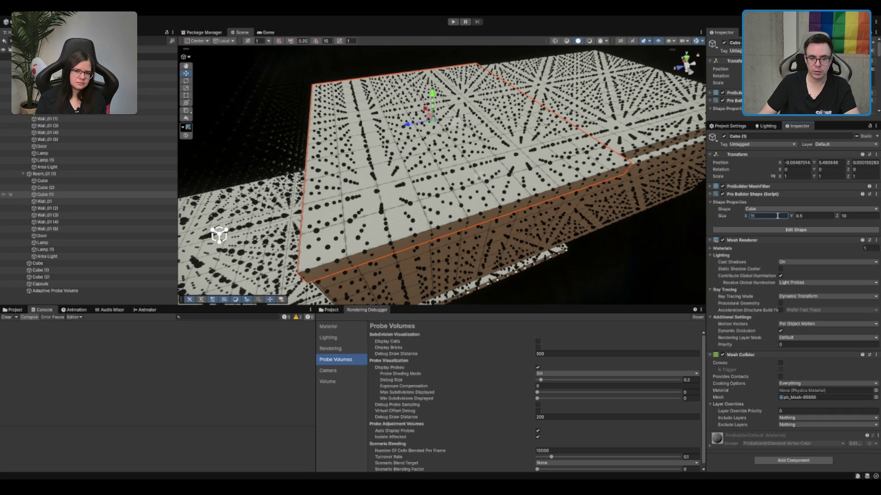
mouse_move(450, 229)
left_mouse_down()
mouse_move(475, 243)
mouse_move(492, 197)
mouse_move(452, 207)
mouse_move(523, 147)
left_mouse_up()
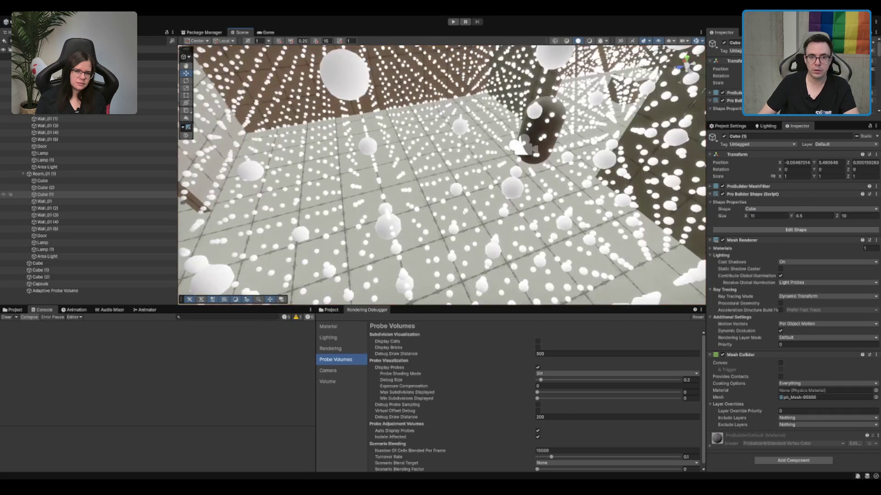
left_click(588, 41)
mouse_move(513, 220)
left_mouse_down()
mouse_move(511, 184)
mouse_move(508, 212)
left_mouse_up()
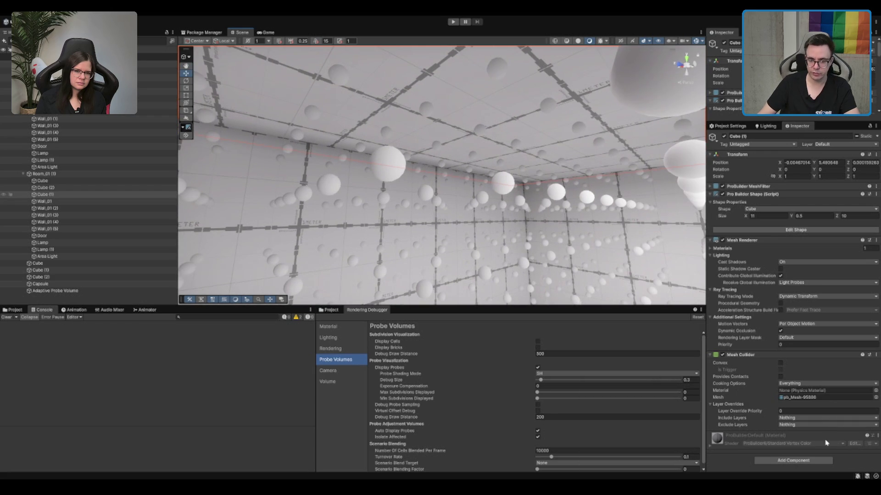
Set the slab's Size Z to 10.25 and check its fit from above in lit shading.
scroll(701, 427, "down", 1)
mouse_move(596, 183)
left_mouse_down()
mouse_move(618, 140)
mouse_move(595, 170)
left_mouse_up()
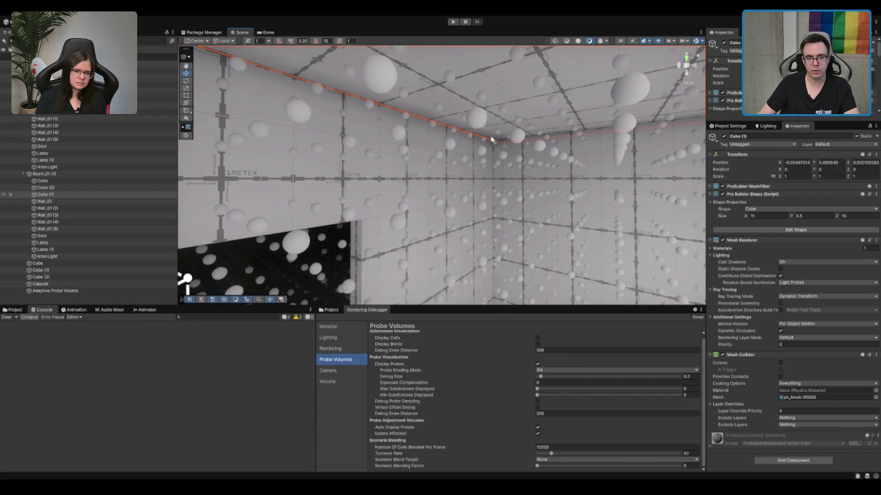
scroll(544, 190, "up", 2)
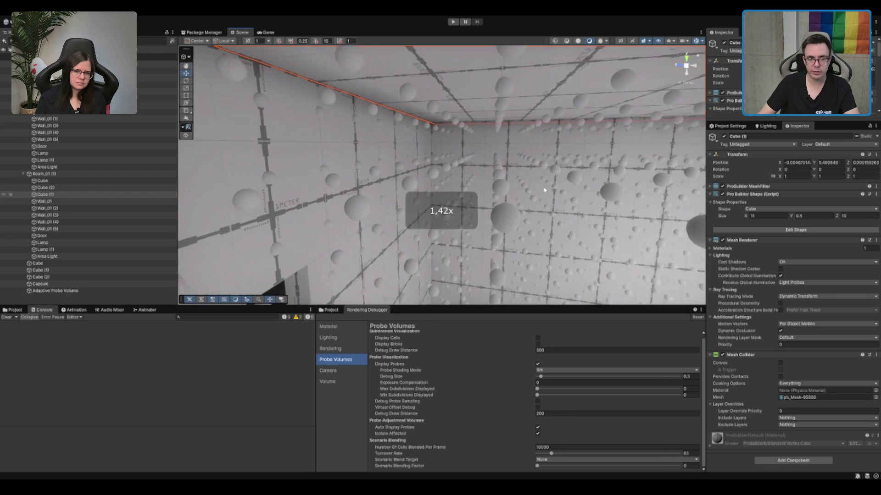
mouse_move(545, 190)
left_mouse_down()
mouse_move(491, 152)
mouse_move(478, 188)
mouse_move(484, 161)
mouse_move(547, 144)
left_mouse_up()
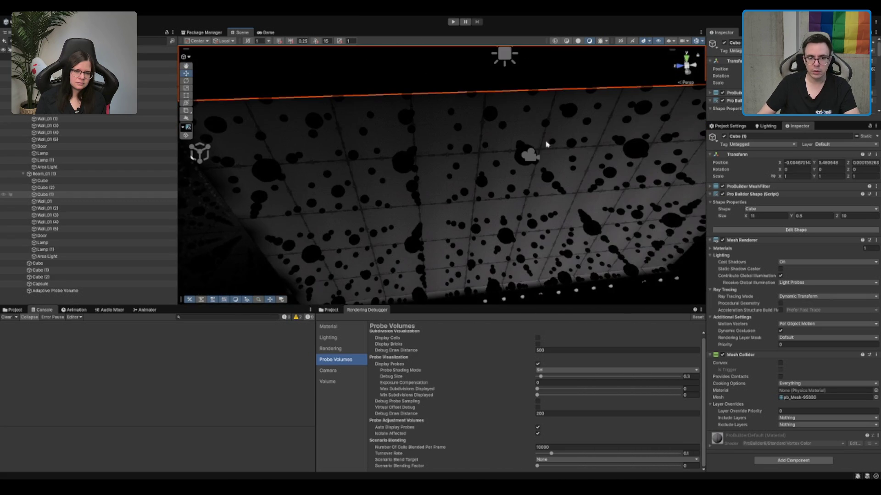
left_click(579, 41)
key("f")
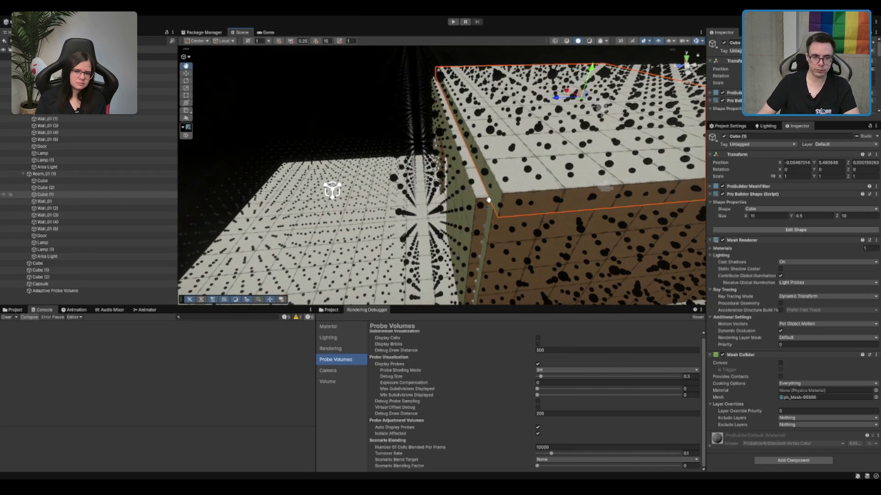
mouse_move(488, 199)
left_mouse_down()
mouse_move(463, 174)
mouse_move(486, 198)
left_mouse_up()
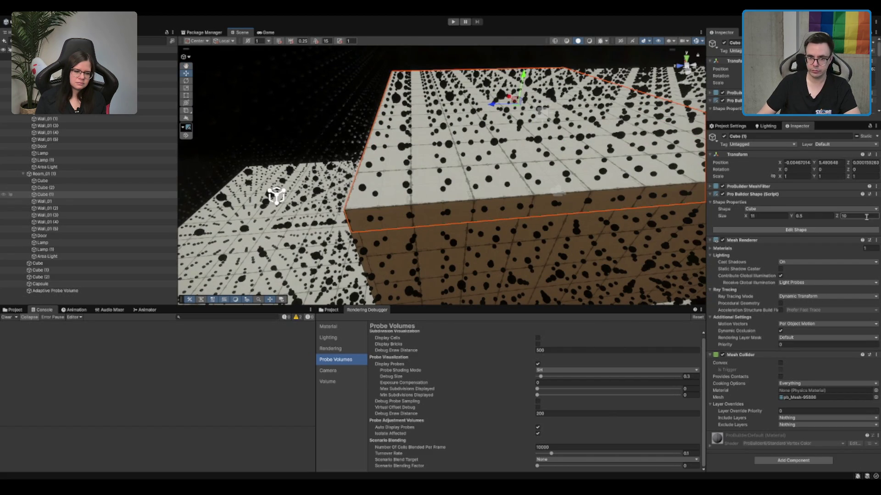
type("11")
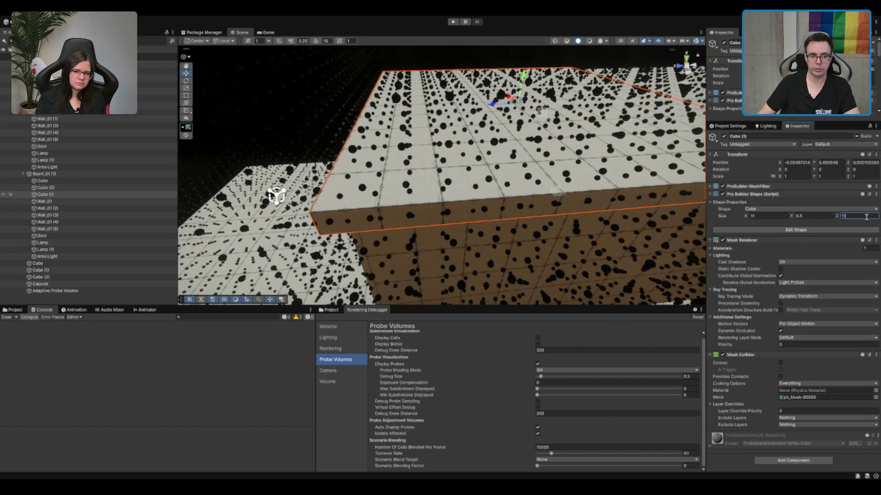
type(".25")
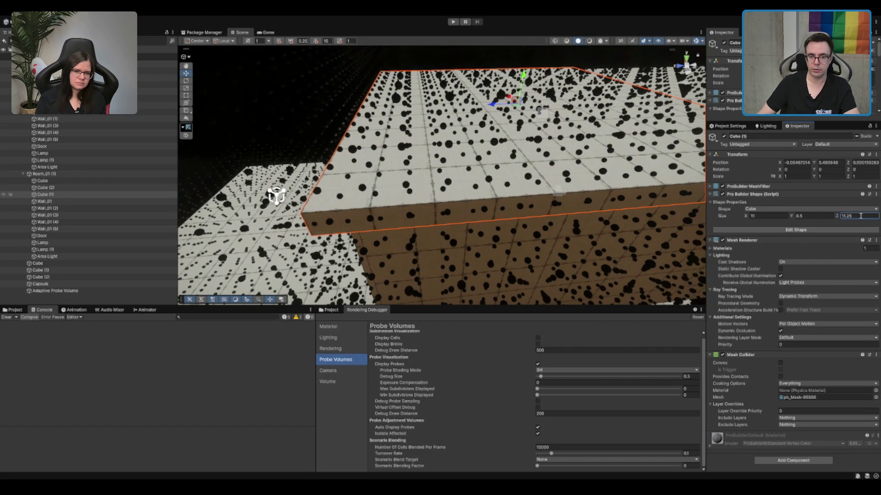
type("10.25")
mouse_move(458, 183)
left_mouse_down()
mouse_move(495, 189)
mouse_move(546, 151)
mouse_move(435, 180)
mouse_move(572, 134)
mouse_move(462, 161)
mouse_move(483, 166)
mouse_move(477, 196)
mouse_move(686, 273)
left_mouse_up()
Rebake with the enlarged ceiling, hide the probe spheres, and check the room interior for leaks.
left_click(766, 126)
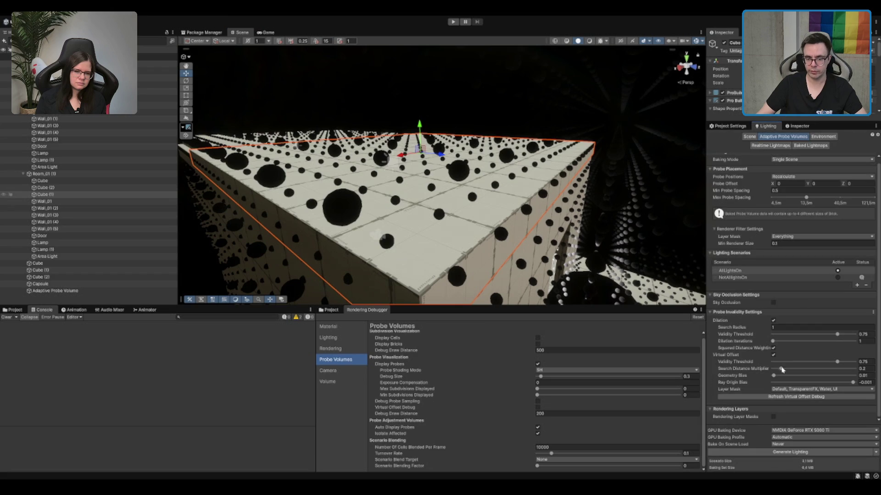
left_click_drag(552, 278, 627, 306)
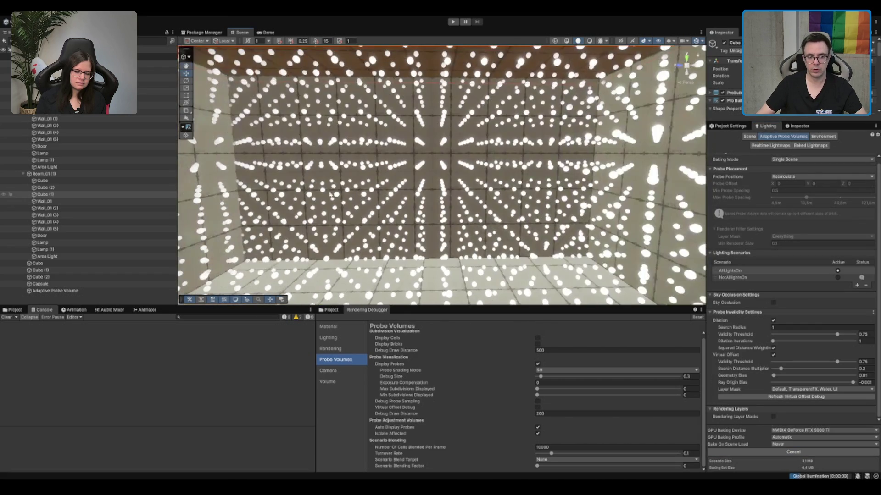
left_click(538, 363)
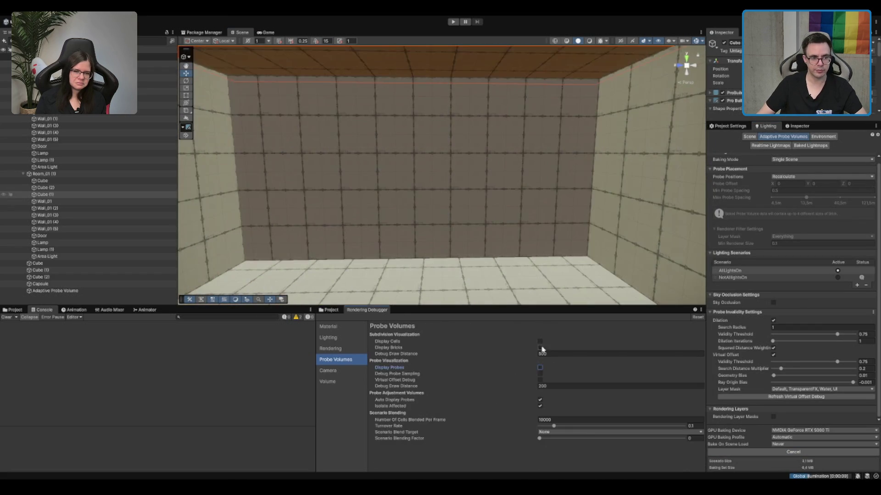
mouse_move(441, 220)
left_mouse_down()
mouse_move(509, 240)
mouse_move(564, 180)
left_mouse_up()
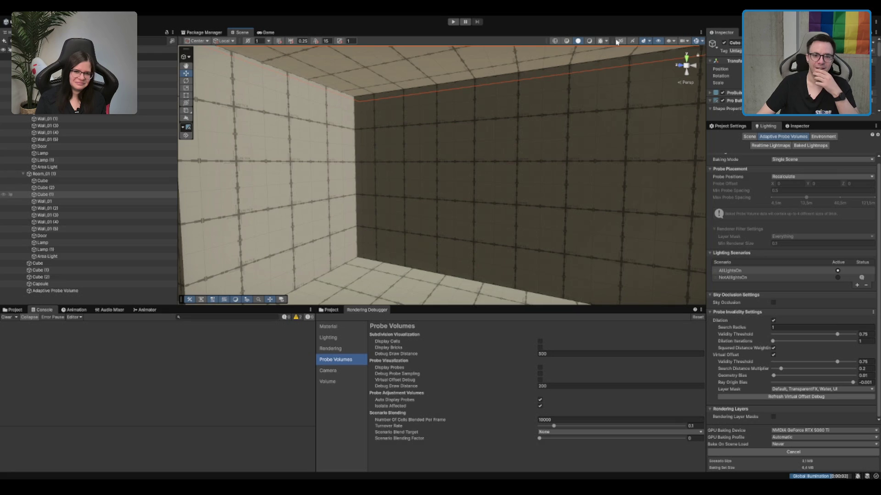
left_click(589, 41)
left_click_drag(532, 151, 568, 140)
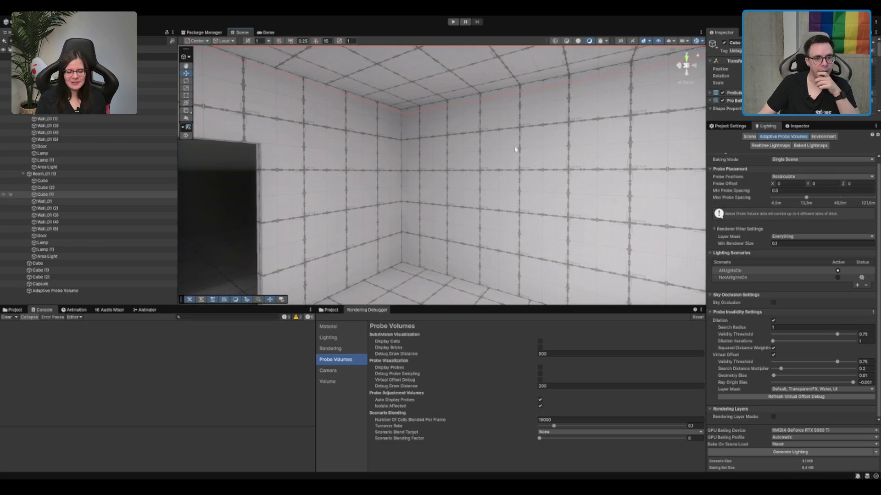
mouse_move(527, 143)
left_mouse_down()
mouse_move(315, 102)
mouse_move(782, 157)
left_mouse_up()
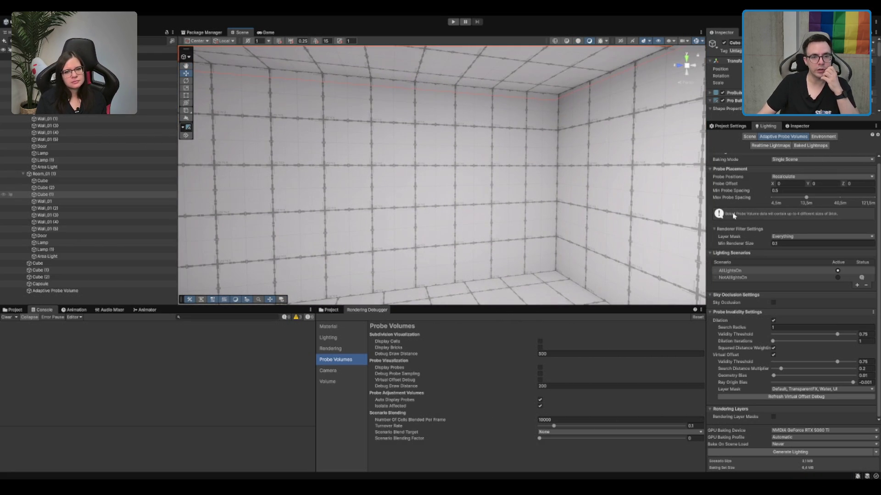
mouse_move(588, 241)
left_mouse_down()
mouse_move(546, 220)
mouse_move(597, 220)
mouse_move(445, 190)
mouse_move(380, 156)
mouse_move(535, 157)
mouse_move(447, 164)
mouse_move(406, 132)
mouse_move(459, 142)
left_mouse_up()
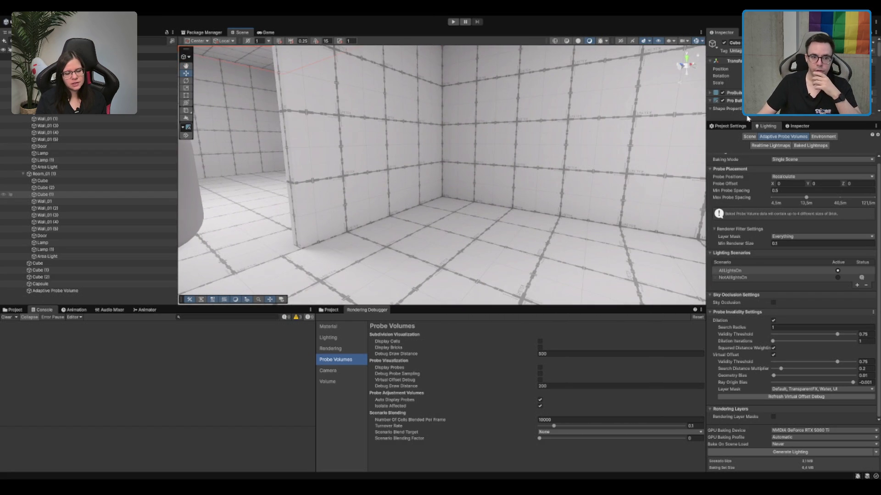
Select the Area Light by the doorway and disable it in the Inspector.
left_click(798, 126)
left_click(769, 131)
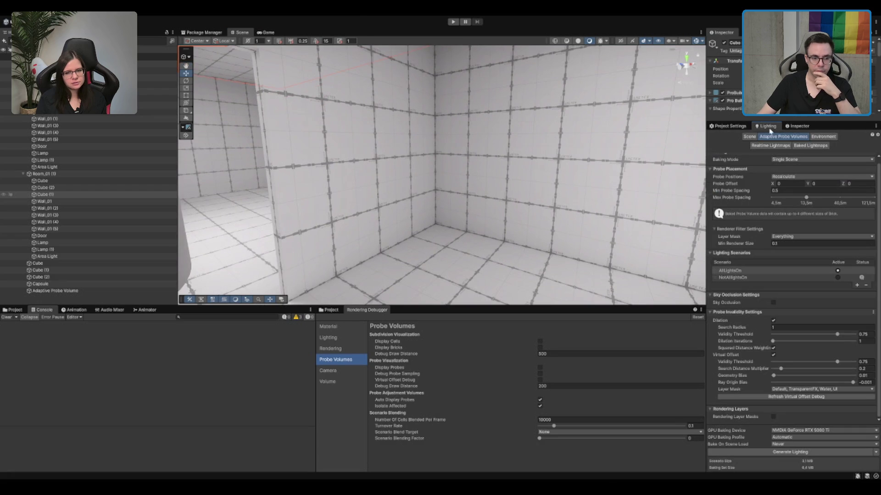
mouse_move(459, 161)
left_mouse_down()
mouse_move(353, 196)
mouse_move(379, 232)
mouse_move(574, 108)
mouse_move(388, 131)
left_mouse_up()
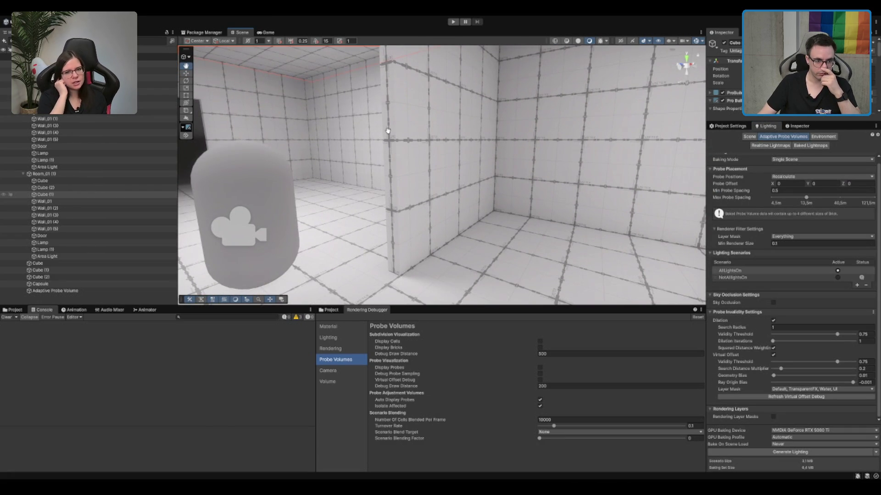
mouse_move(388, 133)
left_mouse_down()
mouse_move(464, 169)
mouse_move(542, 118)
mouse_move(379, 142)
left_mouse_up()
left_click(370, 131)
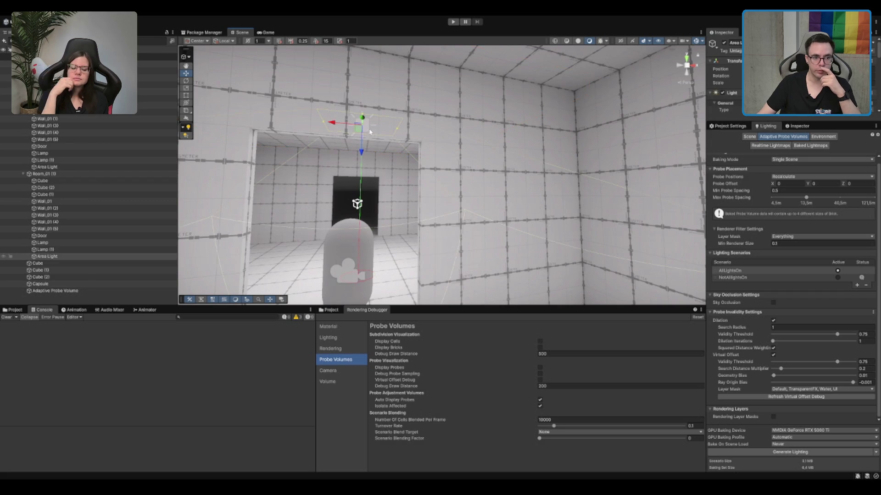
left_click(798, 125)
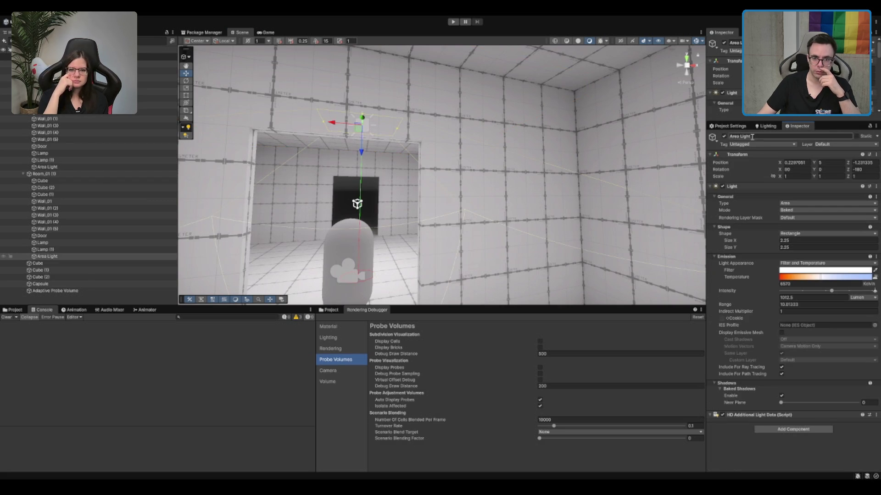
left_click(724, 137)
Make NotAllLightsOn the active scenario and start baking its lighting.
left_click(768, 125)
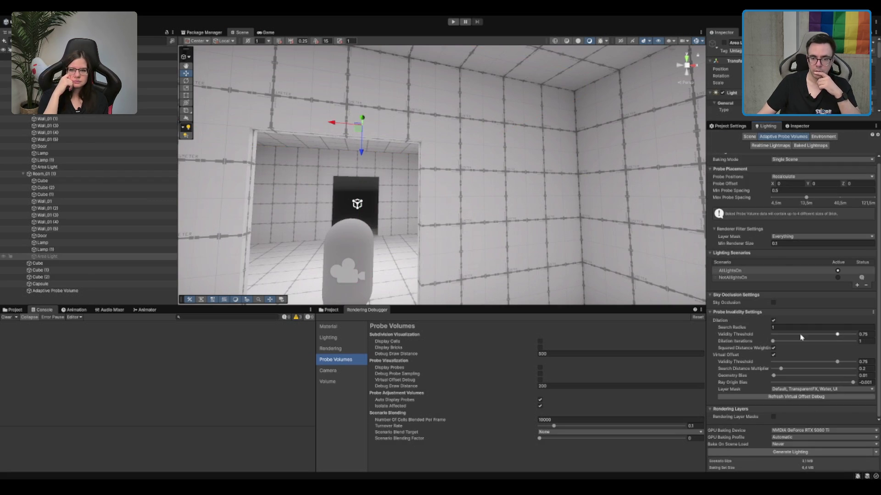
left_click(762, 278)
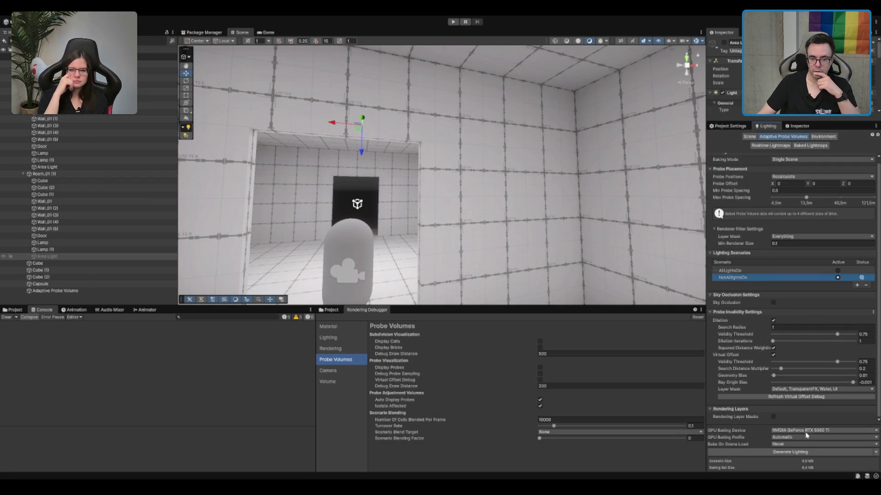
left_click(790, 452)
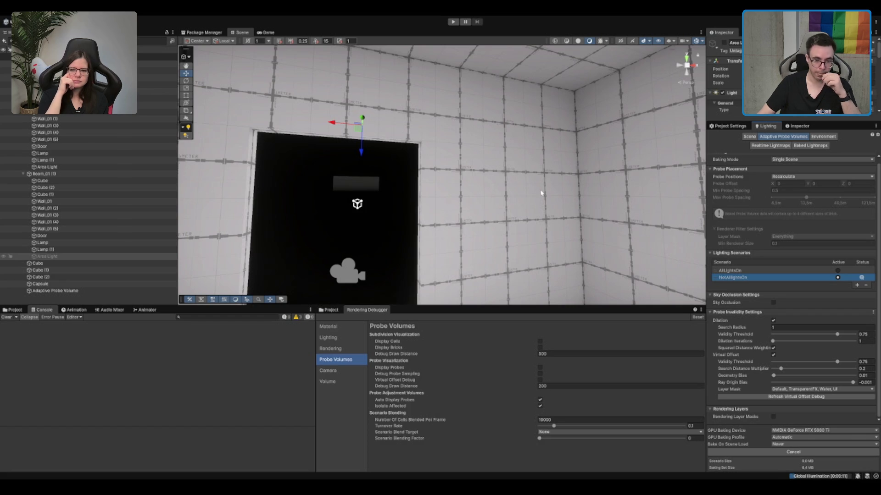
Inside the dark room, select the right wall Wall_01 (4) and display the baked probe spheres.
scroll(541, 193, "down", 5)
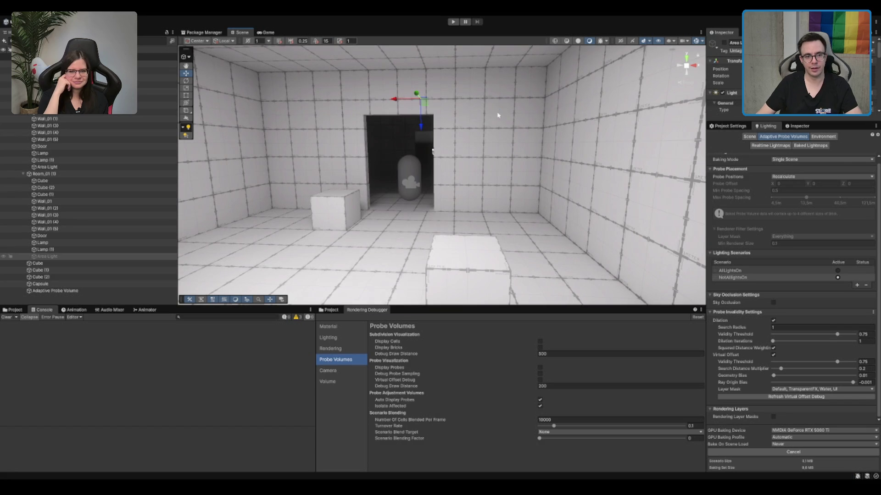
scroll(501, 119, "up", 2)
scroll(485, 119, "up", 5)
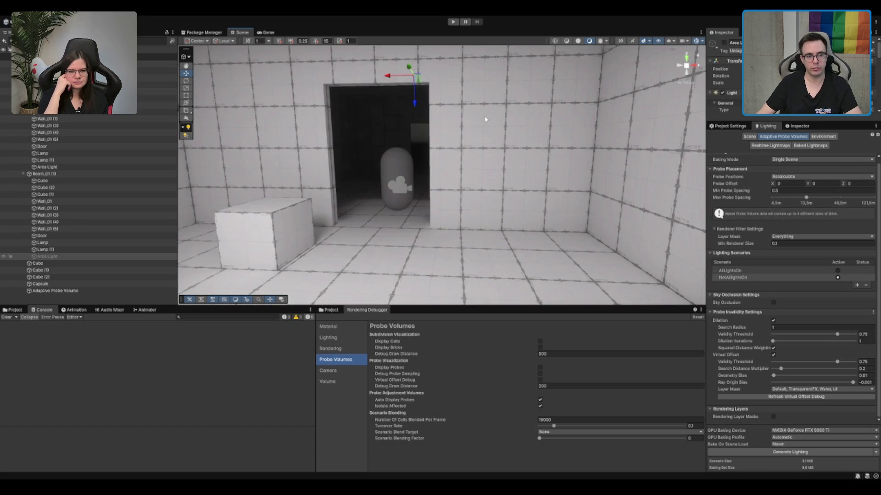
left_click_drag(477, 129, 405, 123)
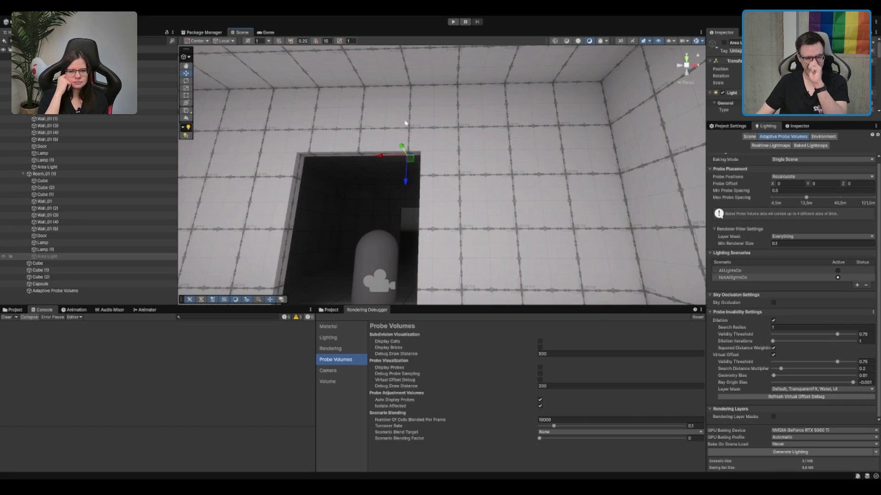
mouse_move(453, 154)
left_mouse_down()
mouse_move(431, 193)
mouse_move(560, 189)
mouse_move(376, 152)
mouse_move(386, 156)
mouse_move(321, 178)
mouse_move(536, 138)
mouse_move(481, 141)
mouse_move(584, 165)
mouse_move(530, 157)
mouse_move(454, 210)
mouse_move(540, 200)
mouse_move(595, 227)
mouse_move(607, 204)
left_mouse_up()
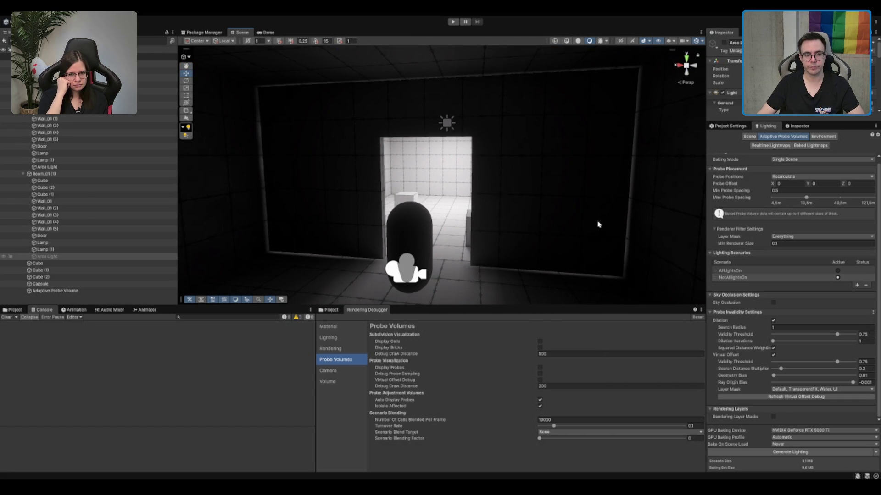
scroll(555, 230, "up", 1)
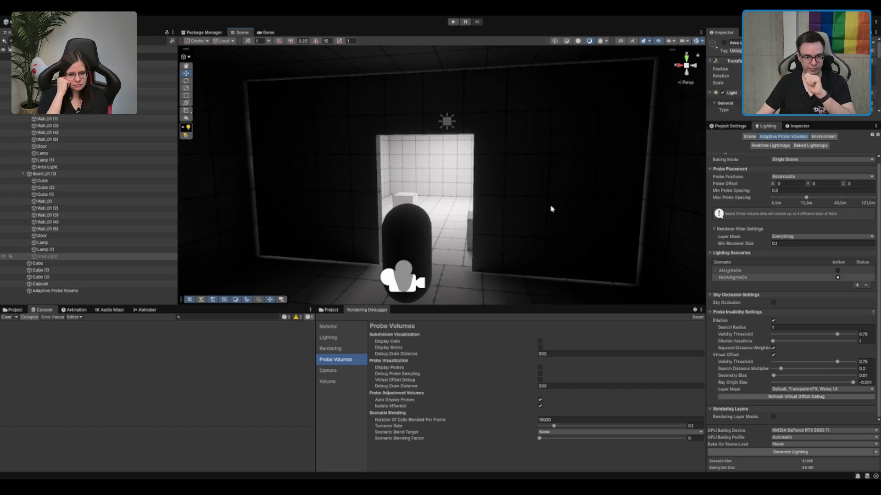
left_click(551, 209)
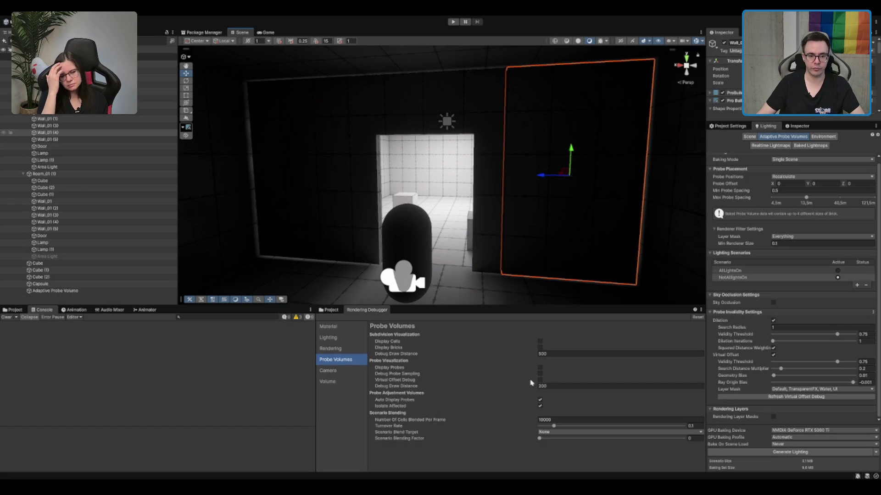
left_click(540, 368)
Face the probe-covered wall and select the Door wall.
scroll(515, 249, "up", 10)
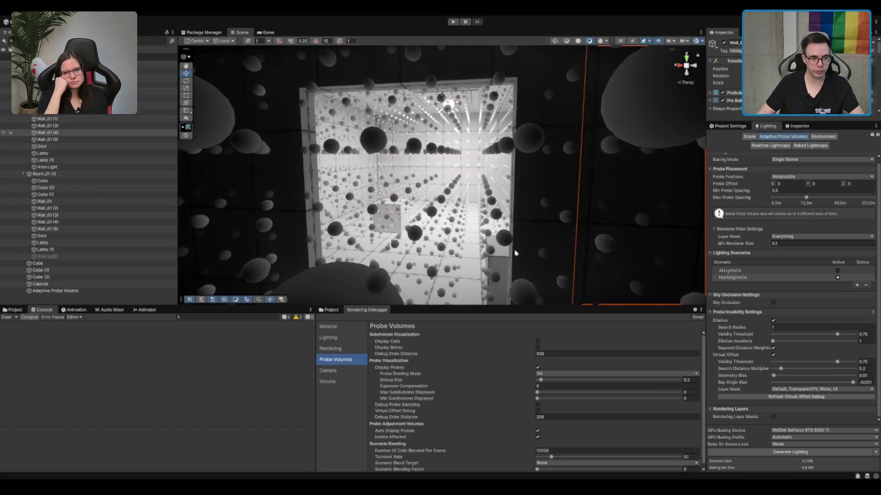
mouse_move(379, 236)
left_mouse_down()
mouse_move(549, 177)
mouse_move(560, 161)
mouse_move(522, 195)
mouse_move(541, 189)
left_mouse_up()
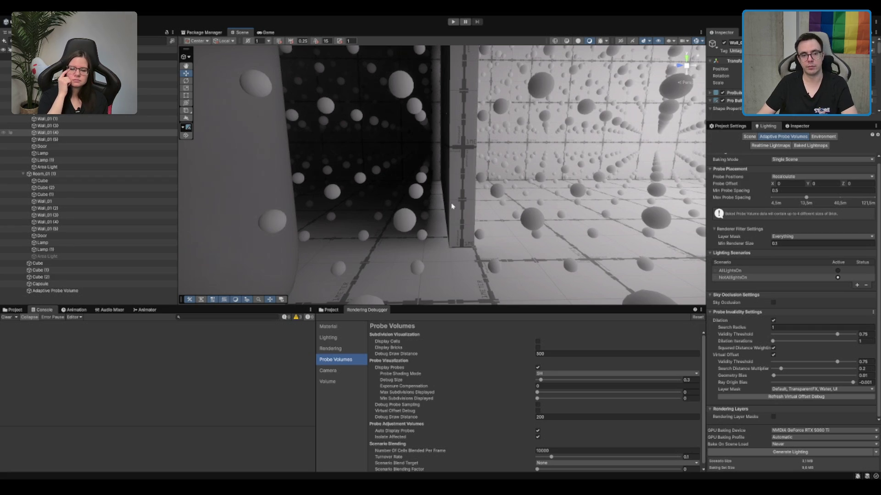
left_click(452, 235)
left_click(448, 236)
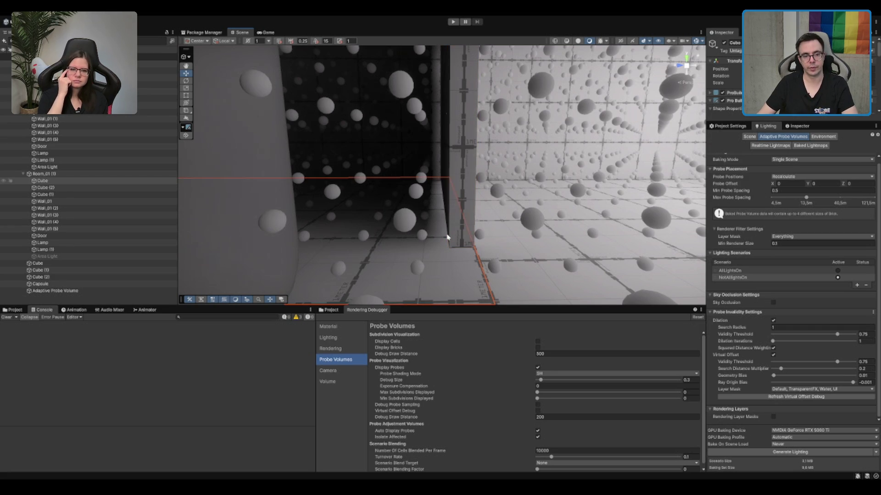
left_click(449, 236)
Frame the Door wall, switch to the Move tool, and rebake lighting for NotAllLightsOn.
left_click_drag(540, 156, 433, 200)
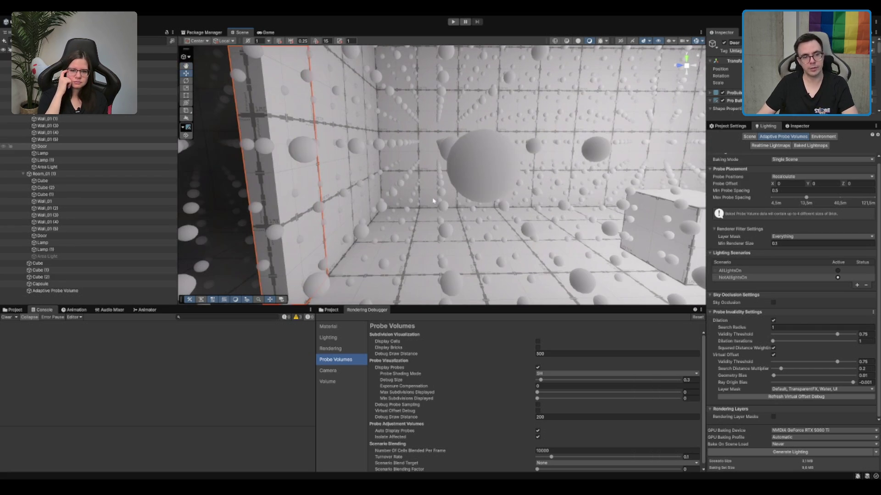
left_click_drag(438, 168, 384, 195)
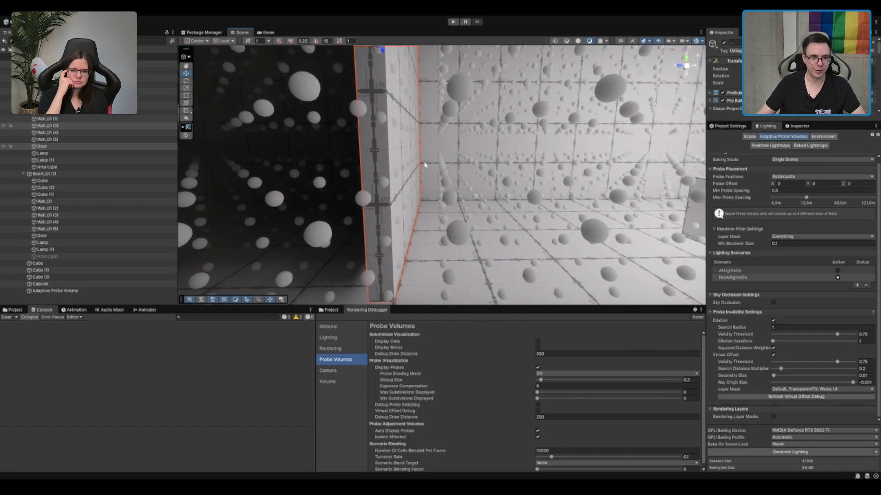
left_click_drag(416, 160, 428, 138)
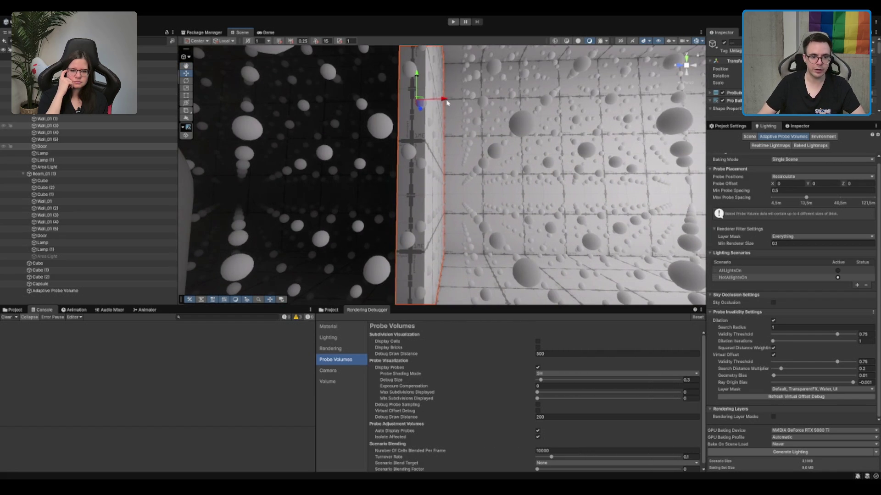
mouse_move(447, 103)
left_mouse_down()
mouse_move(444, 70)
mouse_move(490, 59)
left_mouse_up()
key("w")
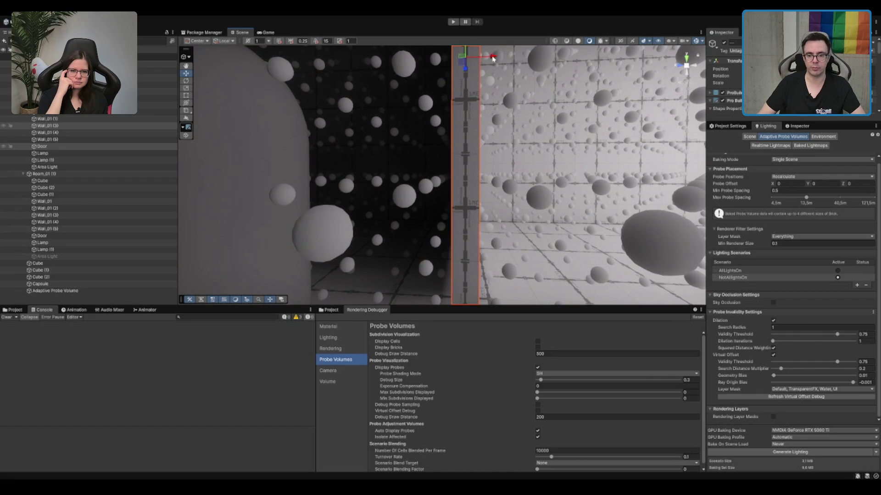
left_click(810, 453)
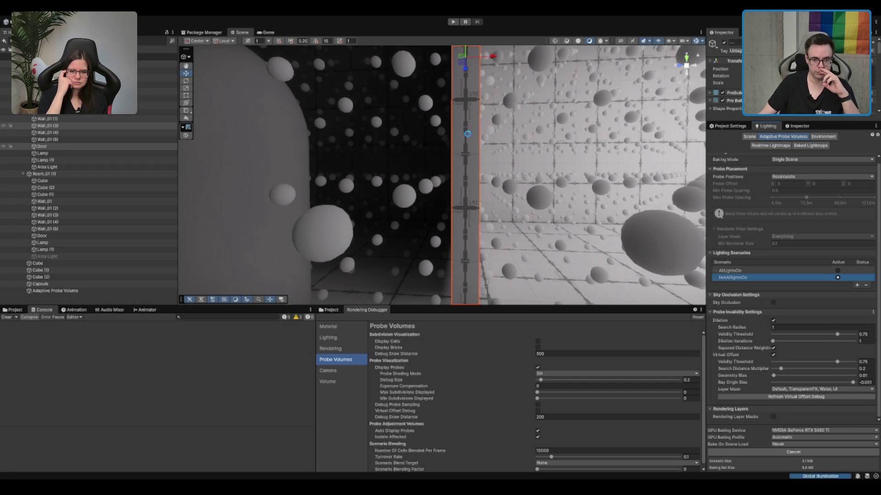
Swing the view toward the doorway and select the Lamp.
left_click(467, 149)
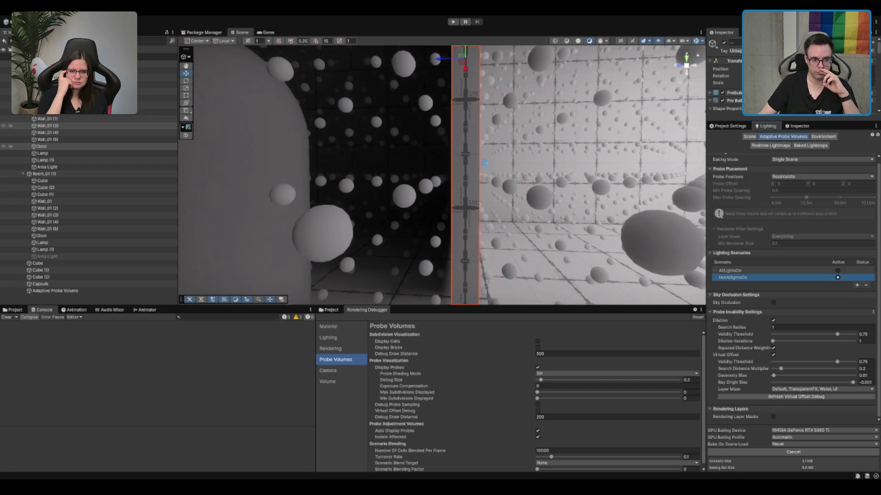
mouse_move(485, 163)
left_mouse_down()
mouse_move(418, 156)
mouse_move(423, 190)
mouse_move(538, 255)
left_mouse_up()
left_click_drag(445, 264, 449, 230)
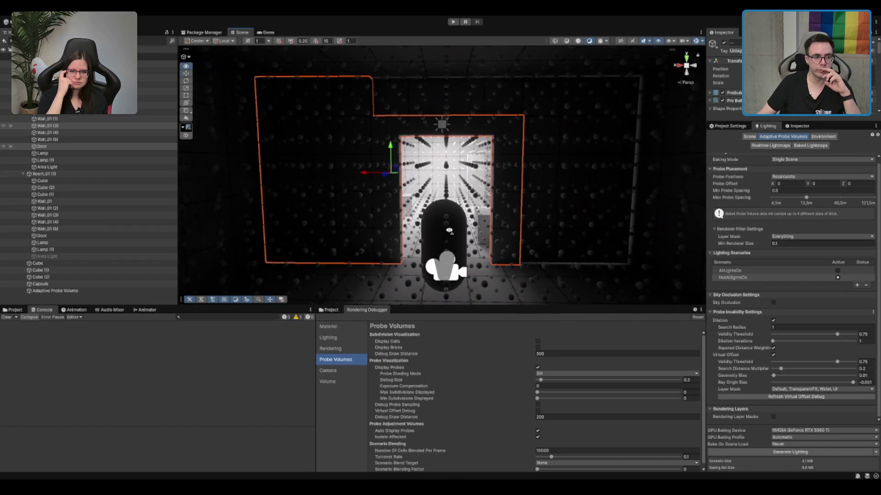
left_click(449, 230)
scroll(373, 245, "up", 5)
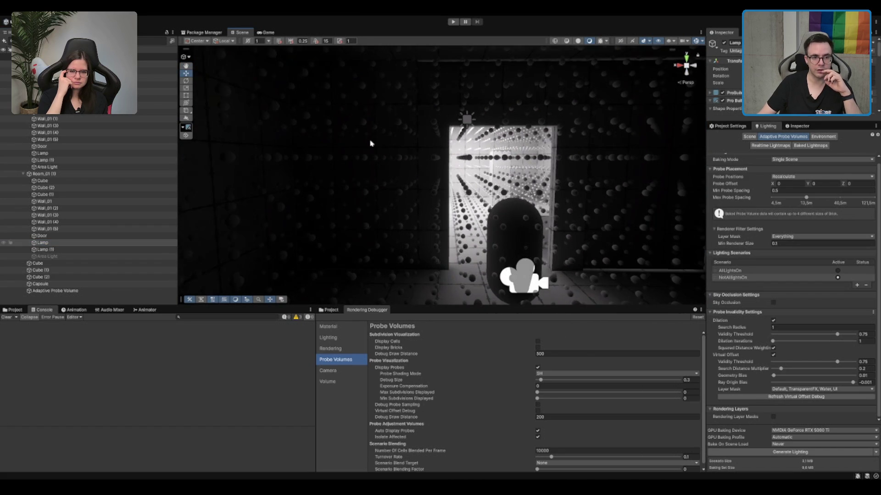
Inspect the wall Cube and Door wall, then bake lighting for NotAllLightsOn again.
mouse_move(371, 143)
left_mouse_down()
mouse_move(546, 154)
mouse_move(585, 163)
mouse_move(602, 182)
mouse_move(425, 208)
mouse_move(431, 228)
mouse_move(525, 202)
mouse_move(509, 122)
mouse_move(518, 108)
left_mouse_up()
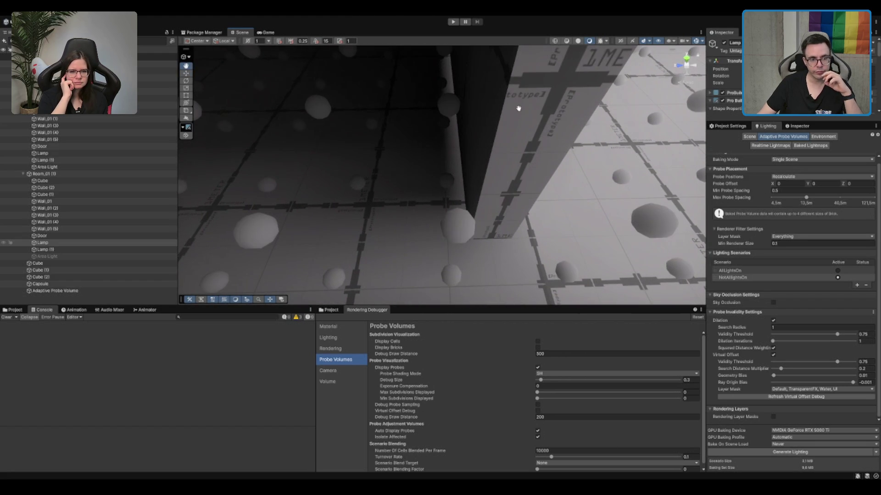
left_click(465, 132)
mouse_move(436, 136)
left_mouse_down()
mouse_move(468, 134)
mouse_move(491, 191)
mouse_move(476, 163)
mouse_move(483, 132)
mouse_move(456, 141)
mouse_move(432, 192)
mouse_move(417, 124)
mouse_move(431, 169)
left_mouse_up()
left_click(433, 192)
mouse_move(403, 136)
left_mouse_down()
mouse_move(388, 95)
mouse_move(408, 115)
mouse_move(407, 103)
mouse_move(452, 198)
mouse_move(482, 208)
mouse_move(492, 193)
left_mouse_up()
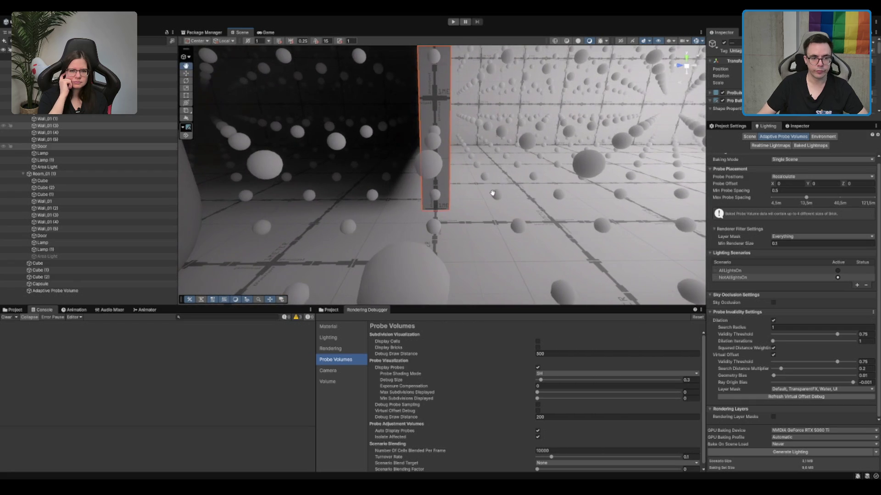
left_click(734, 452)
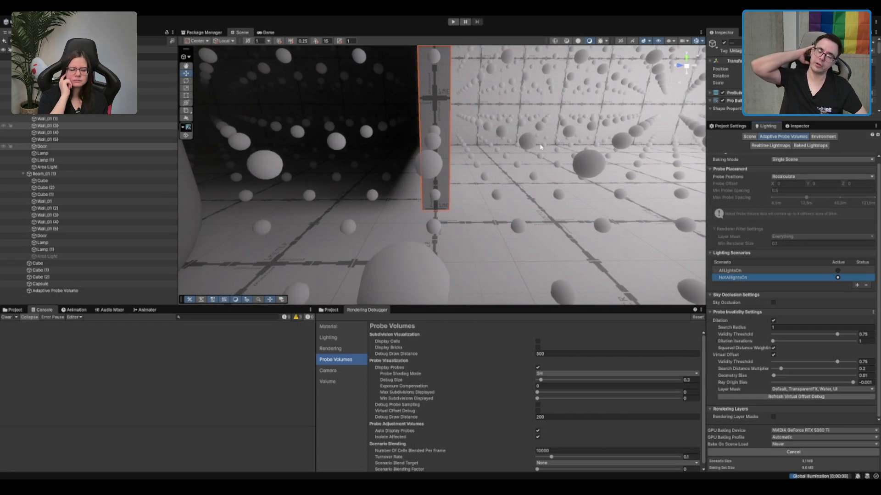